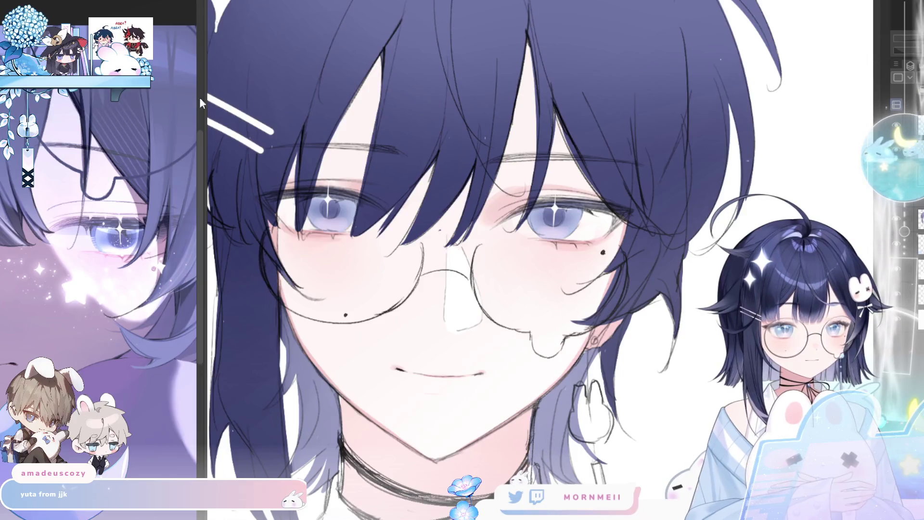
Try a selection around the left eye, then check the face mirrored at several zoom levels.
{"action": "left_click_drag", "start_coordinate": [322, 253], "coordinate": [343, 260]}
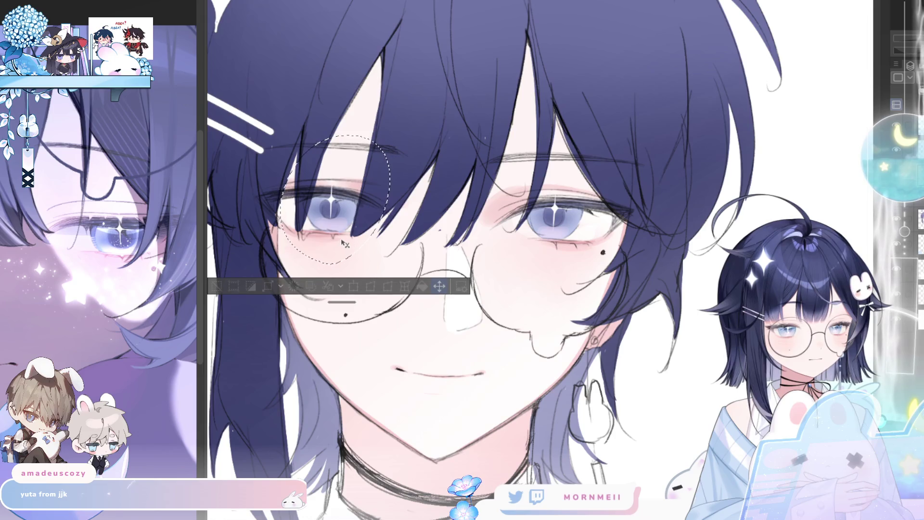
{"action": "key", "text": "ctrl+d"}
{"action": "key", "text": "ctrl+minus"}
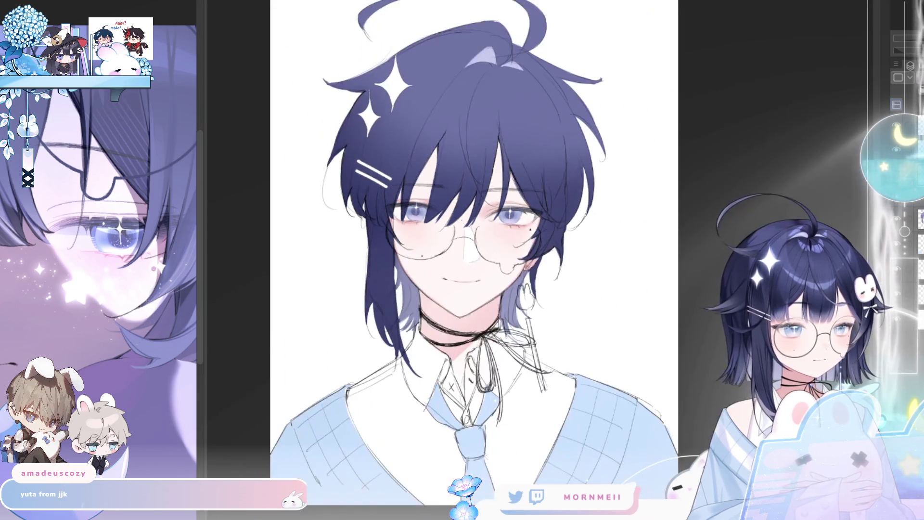
{"action": "key", "text": "h"}
{"action": "key", "text": "ctrl+plus"}
{"action": "key", "text": "ctrl+plus"}
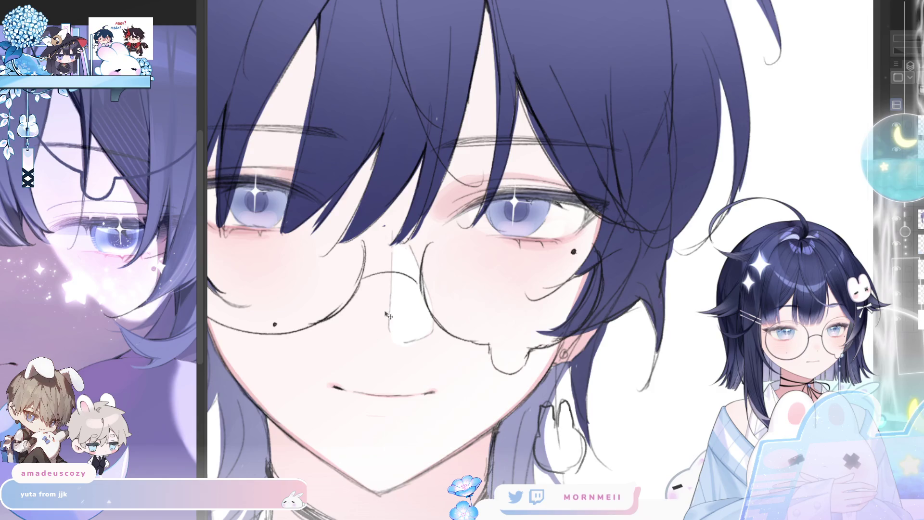
{"action": "key", "text": "ctrl+minus"}
{"action": "key", "text": "ctrl+minus"}
{"action": "key", "text": "h"}
{"action": "key", "text": "h"}
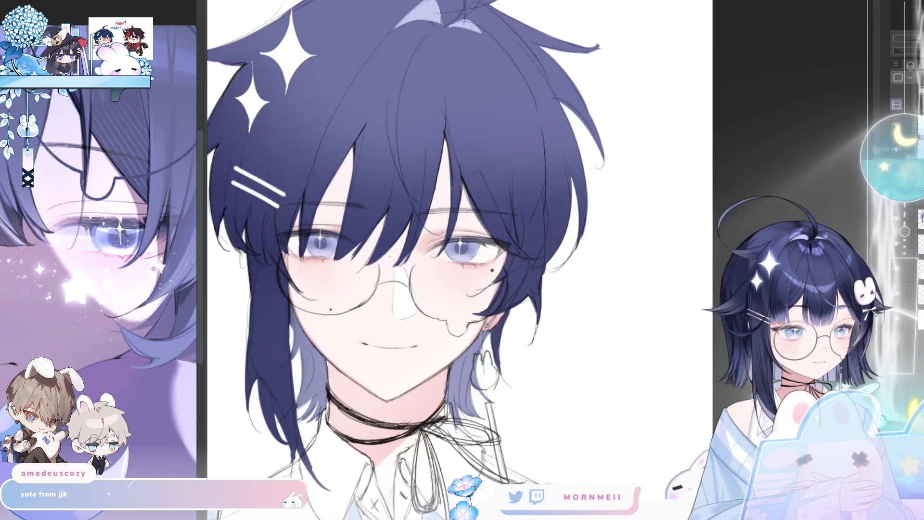
{"action": "key", "text": "ctrl+plus"}
{"action": "key", "text": "ctrl+plus"}
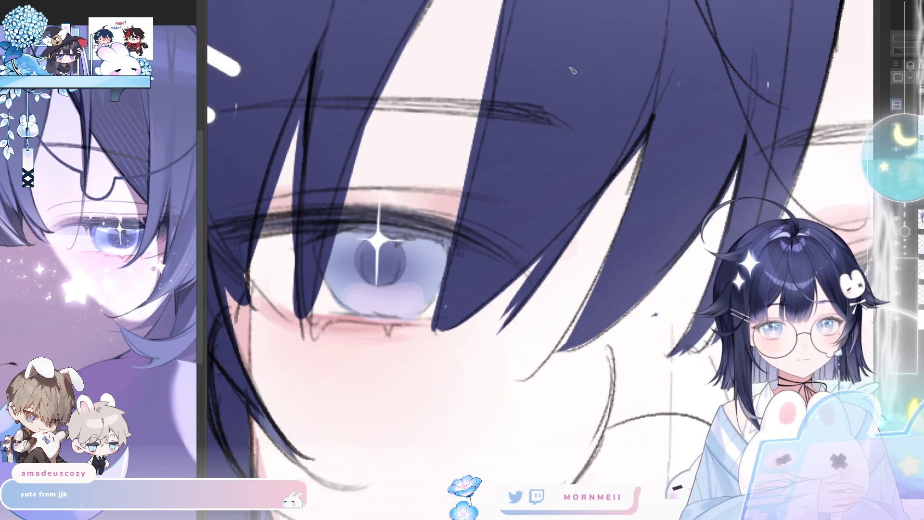
{"action": "key", "text": "ctrl+minus"}
{"action": "key", "text": "ctrl+minus"}
{"action": "key", "text": "ctrl+minus"}
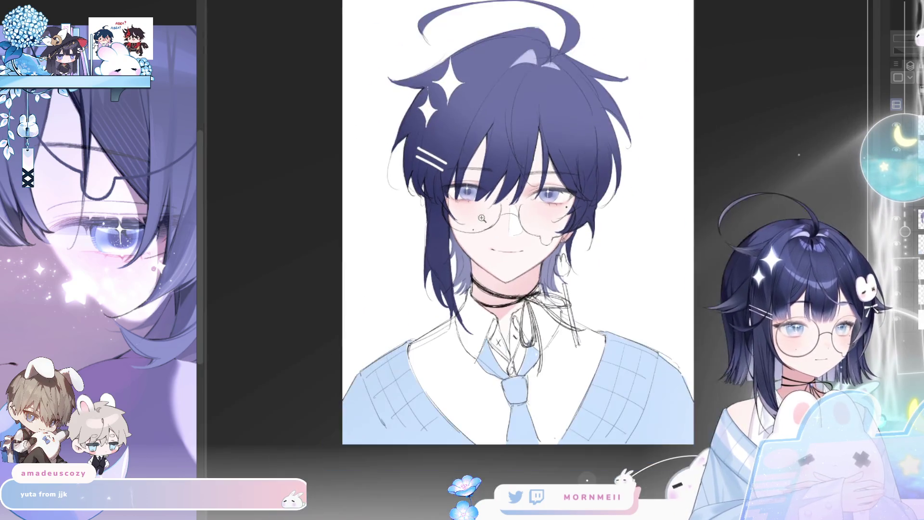
{"action": "key", "text": "h"}
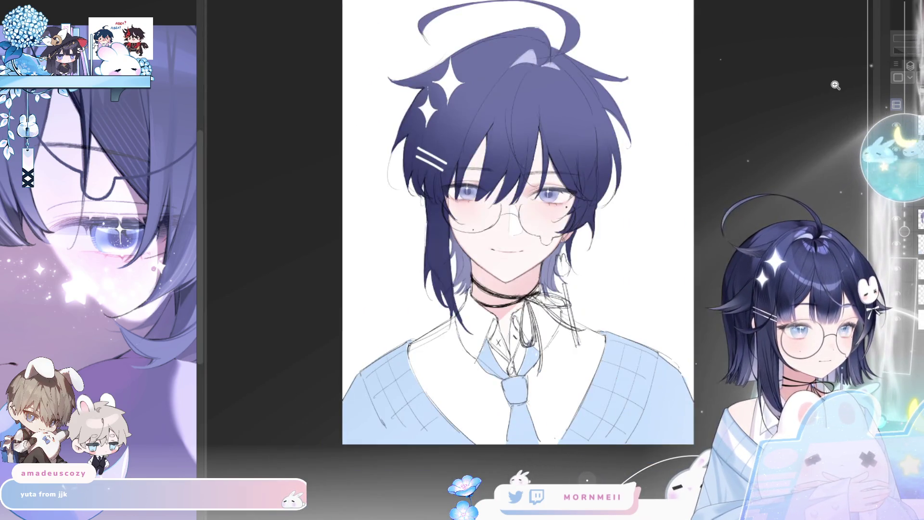
Compare the left and right eyes close up and mirrored to judge their placement.
{"action": "left_click", "coordinate": [491, 223]}
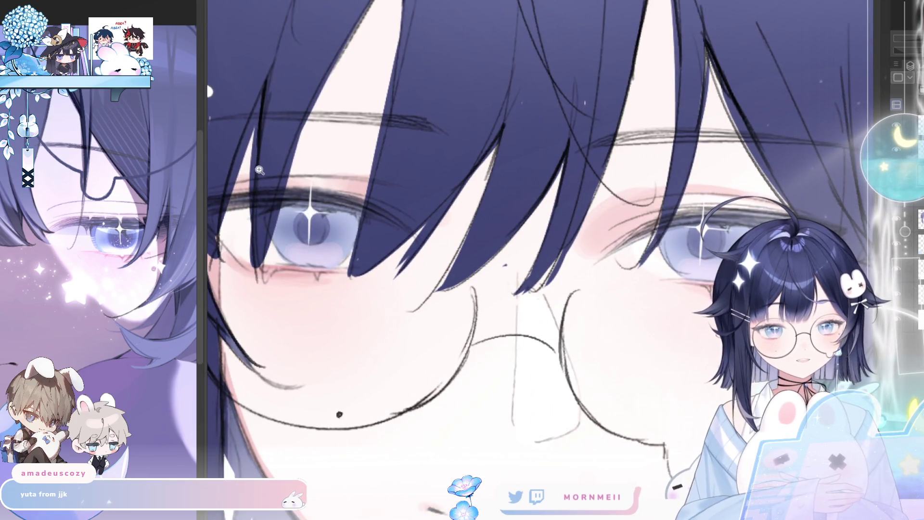
{"action": "left_click", "coordinate": [257, 173]}
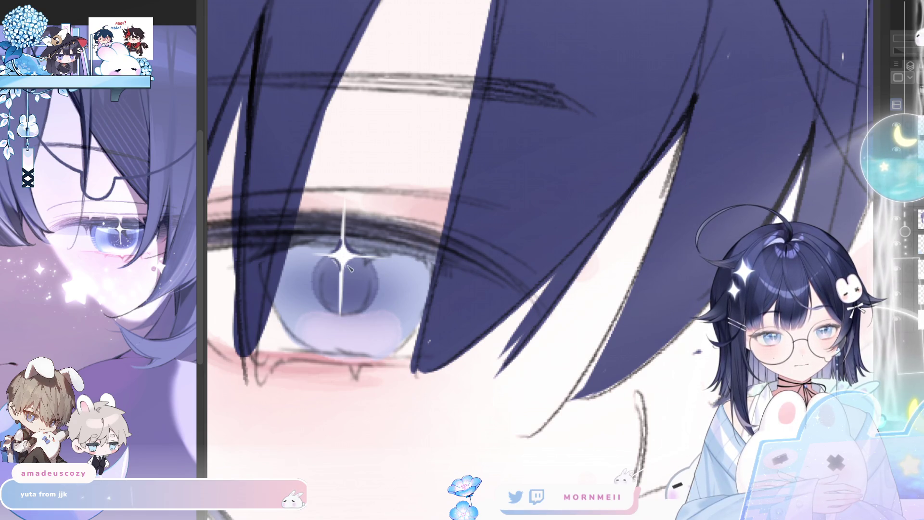
{"action": "left_click", "coordinate": [429, 197], "text": "alt"}
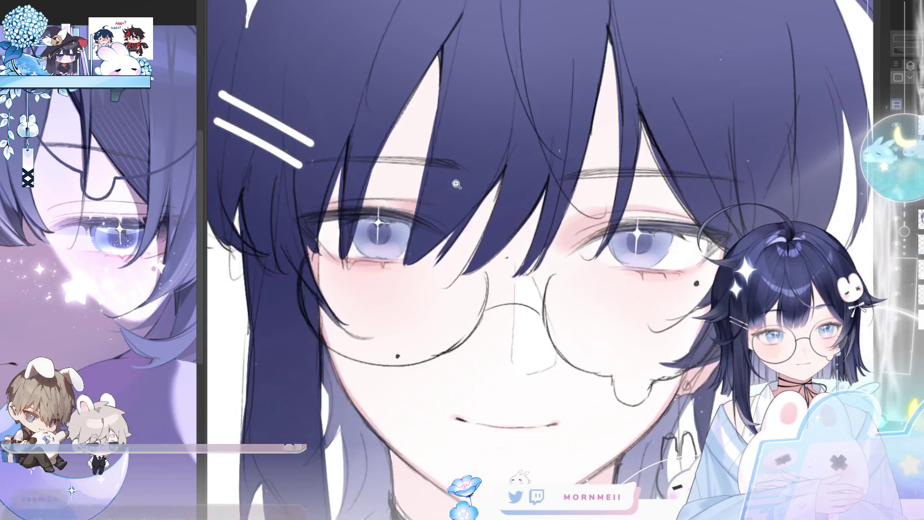
{"action": "left_click", "coordinate": [524, 188]}
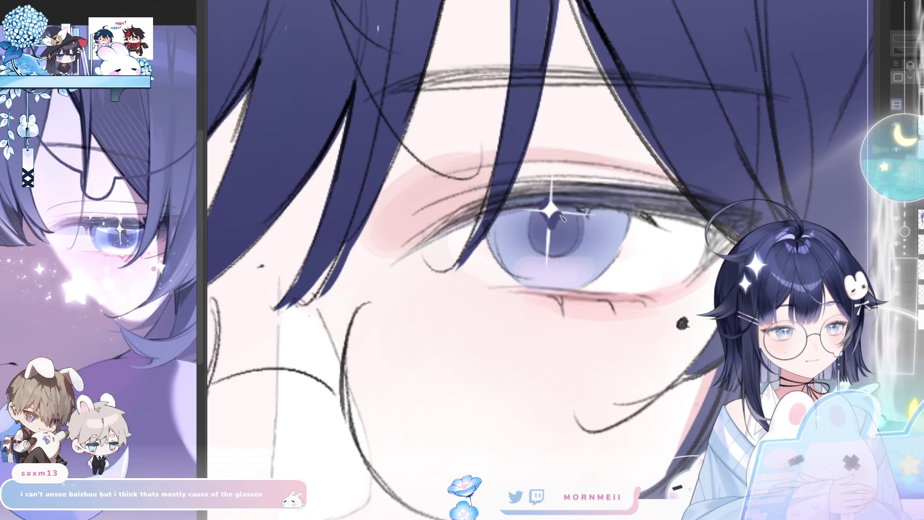
{"action": "left_click", "coordinate": [567, 194], "text": "alt"}
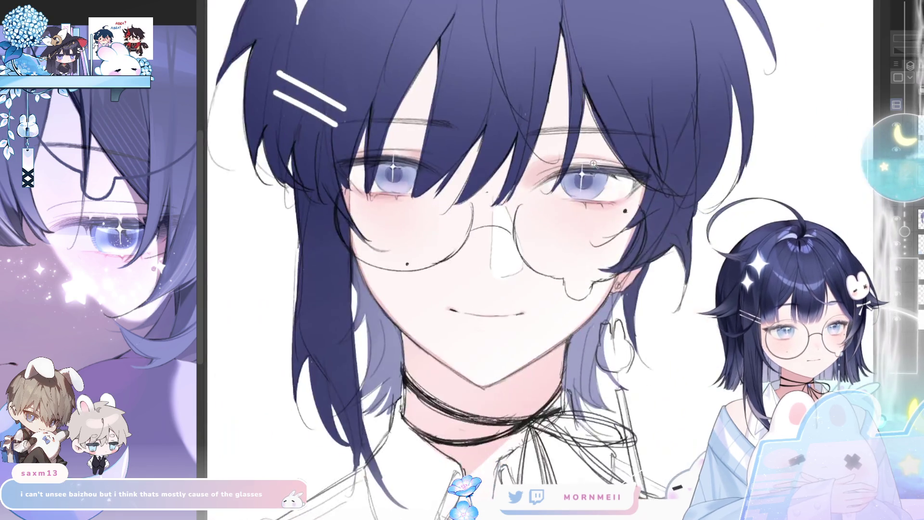
{"action": "left_click", "coordinate": [467, 166]}
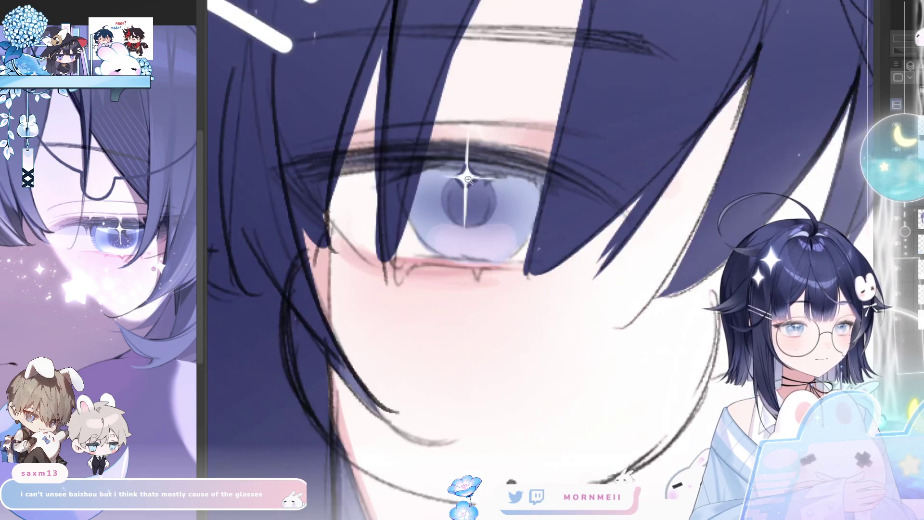
{"action": "left_click", "coordinate": [468, 178], "text": "alt"}
{"action": "left_click", "coordinate": [500, 159], "text": "alt"}
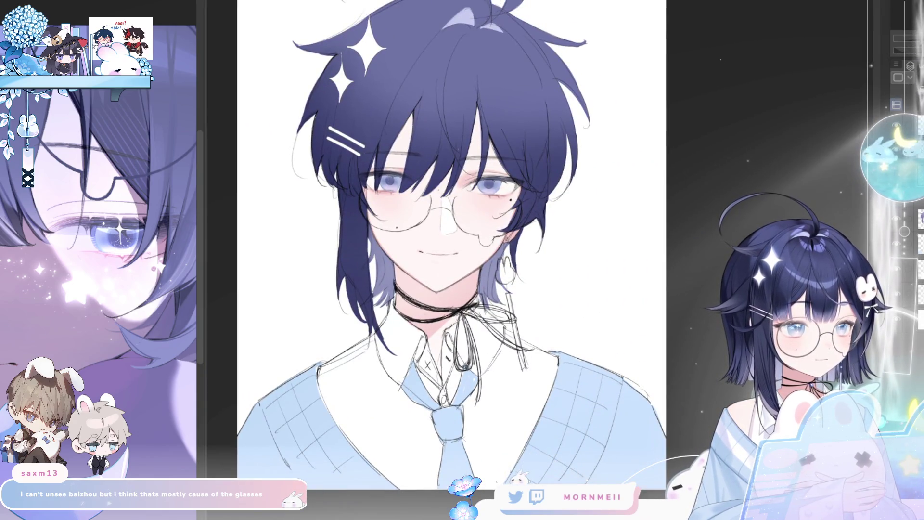
{"action": "key", "text": "h"}
{"action": "key", "text": "h"}
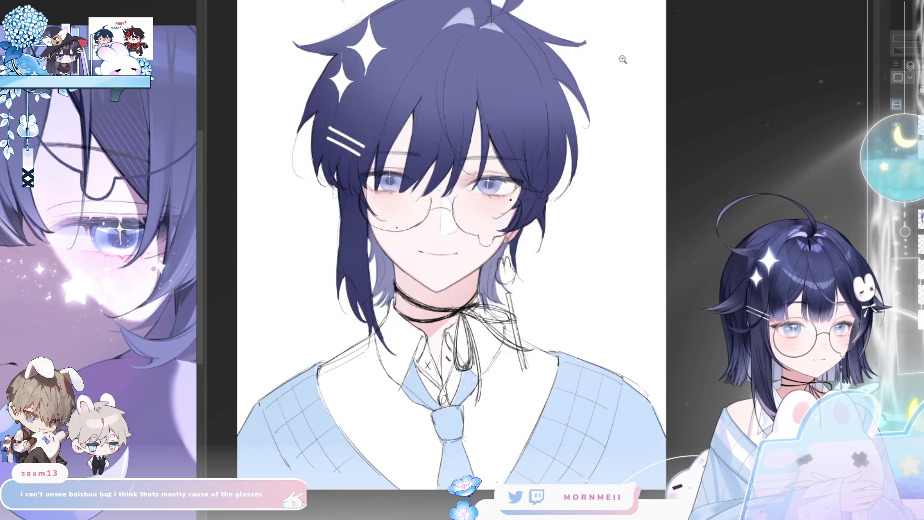
{"action": "left_click", "coordinate": [458, 167]}
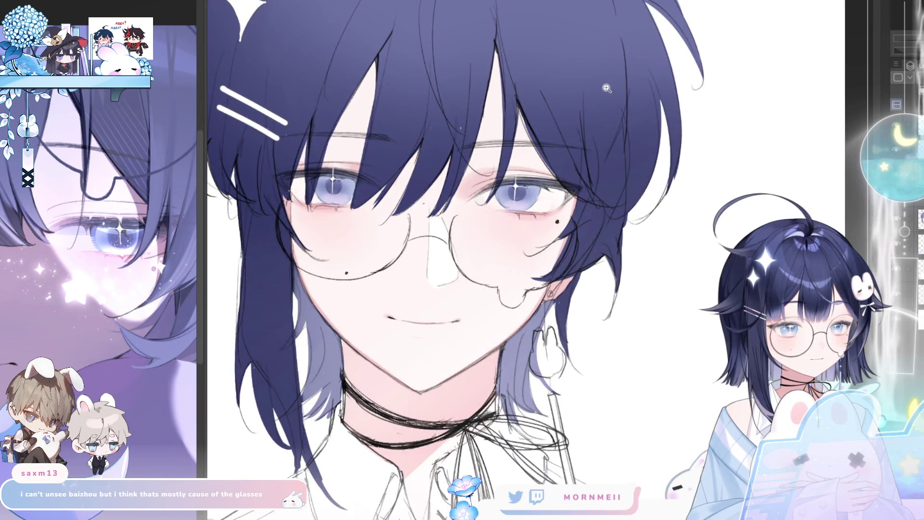
{"action": "key", "text": "h"}
{"action": "key", "text": "h"}
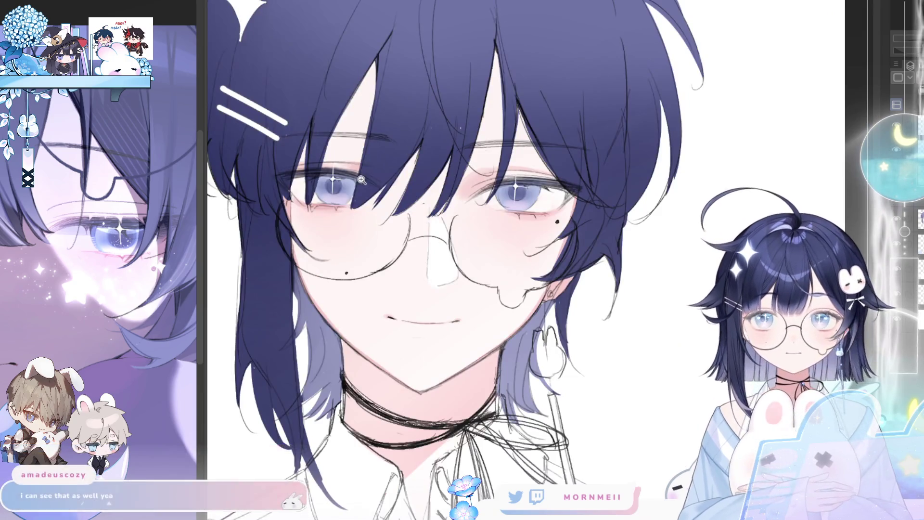
{"action": "left_click", "coordinate": [213, 75]}
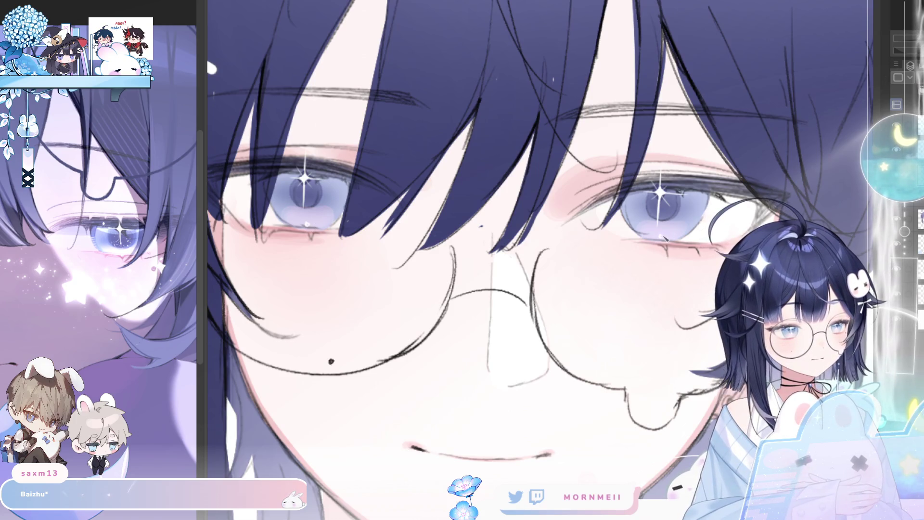
Lasso both eyes into a single selection.
{"action": "scroll", "coordinate": [481, 227], "scroll_direction": "down", "scroll_amount": 5}
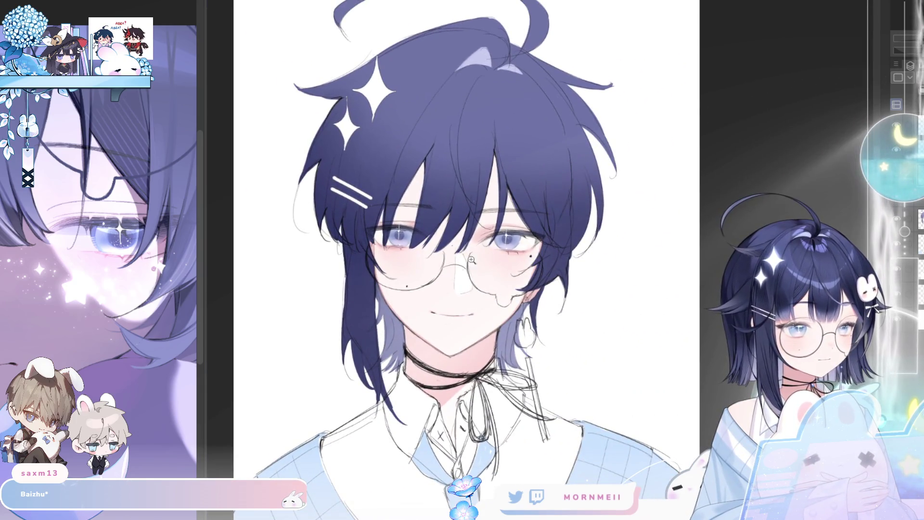
{"action": "scroll", "coordinate": [466, 260], "scroll_direction": "up", "scroll_amount": 3}
{"action": "left_click_drag", "start_coordinate": [340, 210], "coordinate": [343, 219]}
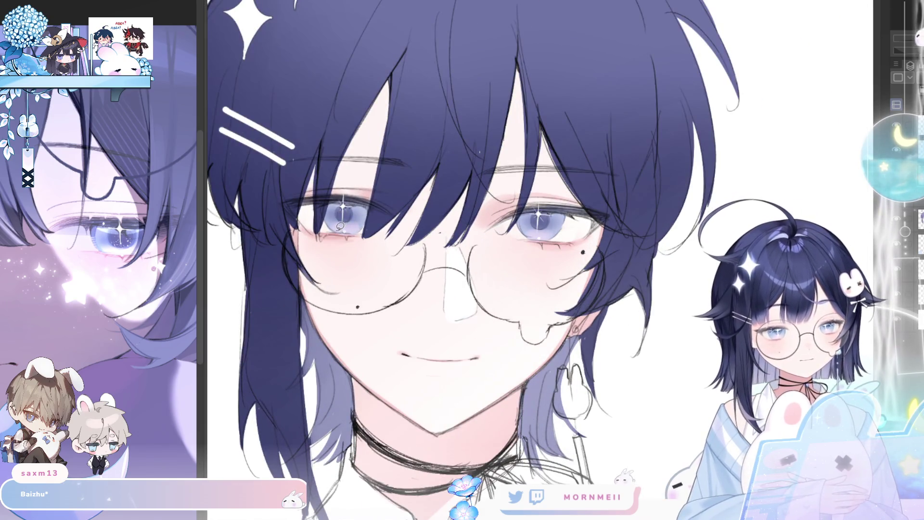
{"action": "left_click_drag", "start_coordinate": [551, 231], "coordinate": [557, 221]}
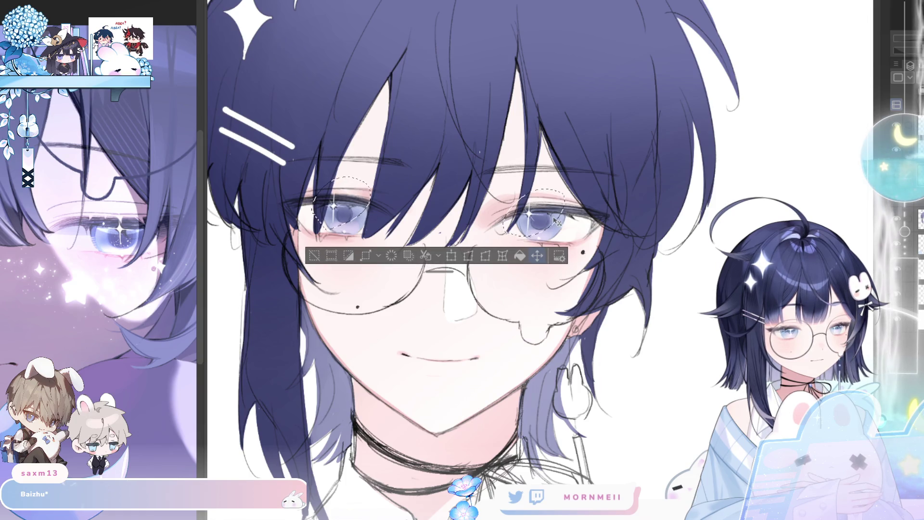
{"action": "left_click", "coordinate": [311, 259]}
{"action": "key", "text": "ctrl+0"}
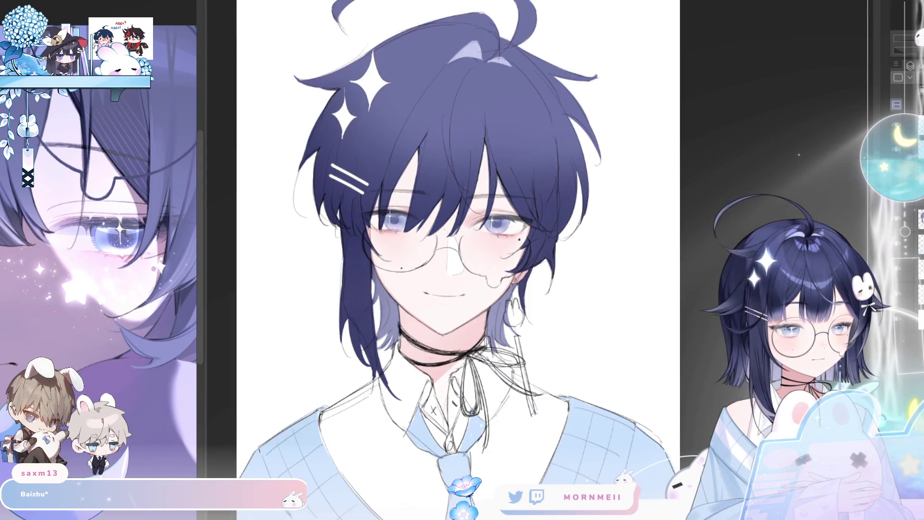
{"action": "key", "text": "h"}
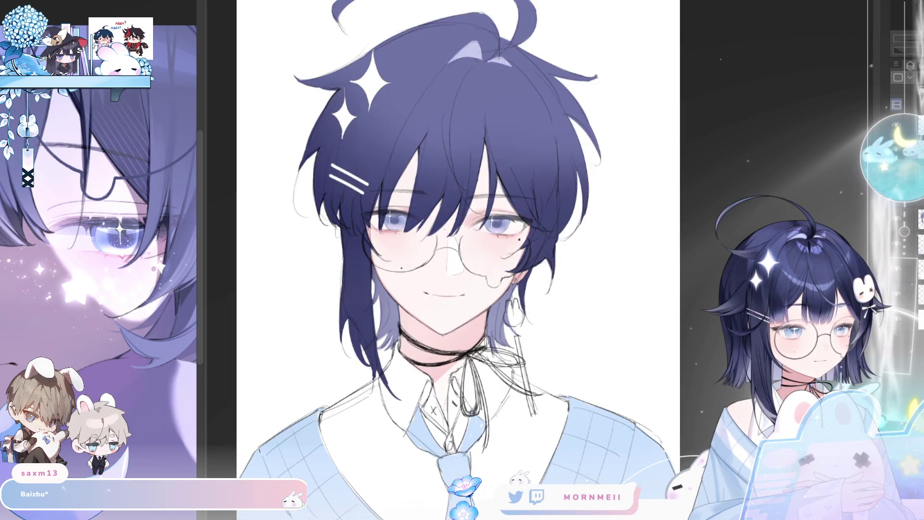
{"action": "left_click", "coordinate": [438, 238]}
{"action": "key", "text": "ctrl+z"}
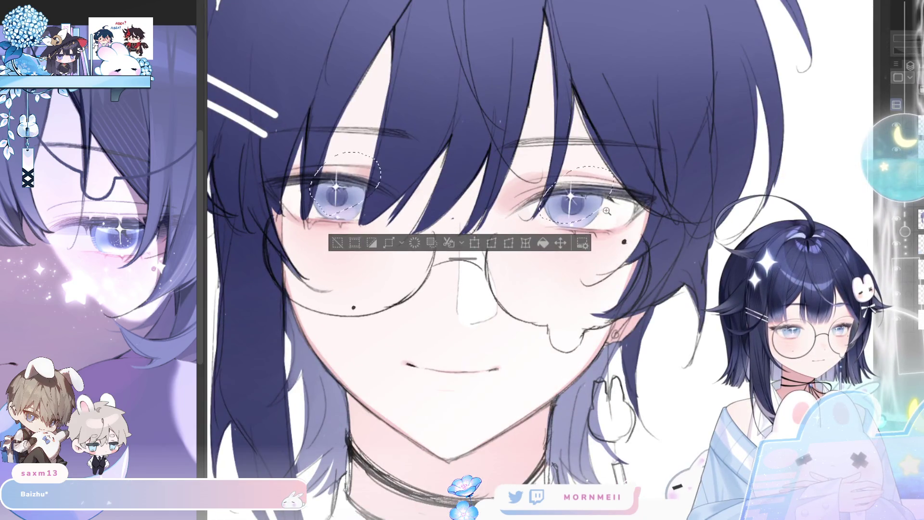
Nudge the selected eyes slightly left and down, deselect, and fit the view.
{"action": "left_click_drag", "start_coordinate": [587, 205], "coordinate": [585, 207]}
{"action": "left_click", "coordinate": [335, 245]}
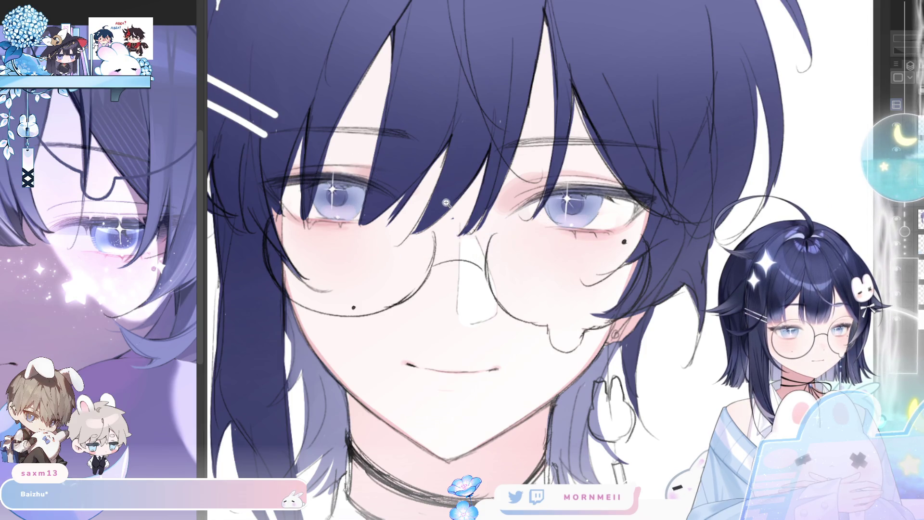
{"action": "key", "text": "ctrl+0"}
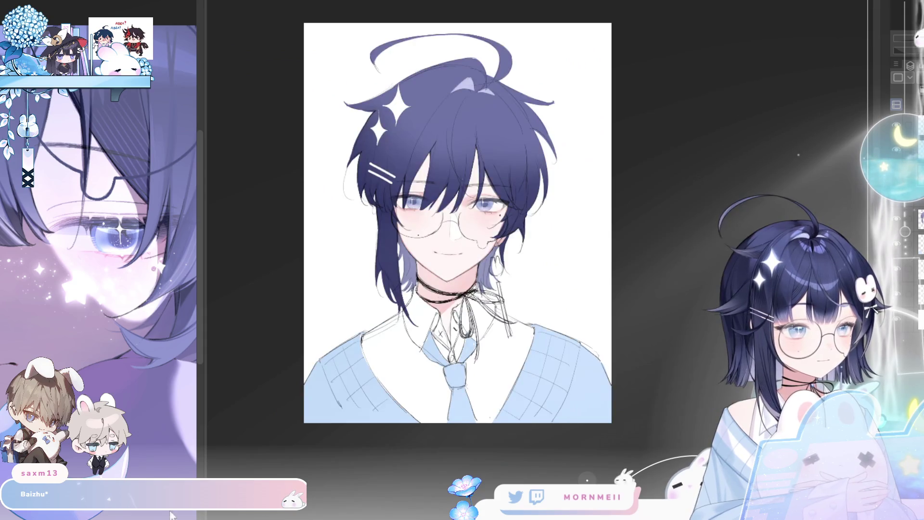
{"action": "scroll", "coordinate": [433, 217], "scroll_direction": "up", "scroll_amount": 5}
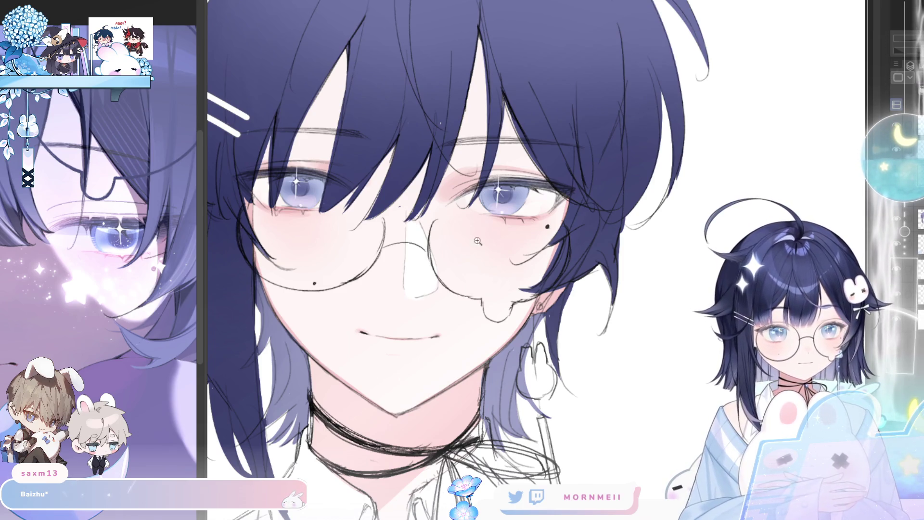
Stroke twice over the right eye's upper lash line to darken it.
{"action": "scroll", "coordinate": [483, 238], "scroll_direction": "down", "scroll_amount": 1}
{"action": "scroll", "coordinate": [483, 238], "scroll_direction": "down", "scroll_amount": 1}
{"action": "scroll", "coordinate": [483, 237], "scroll_direction": "up", "scroll_amount": 3}
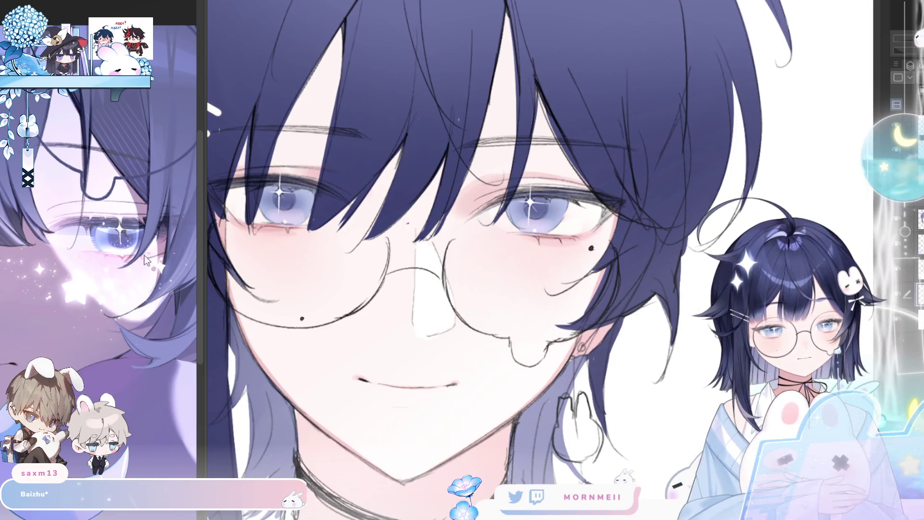
{"action": "scroll", "coordinate": [540, 260], "scroll_direction": "up", "scroll_amount": 2}
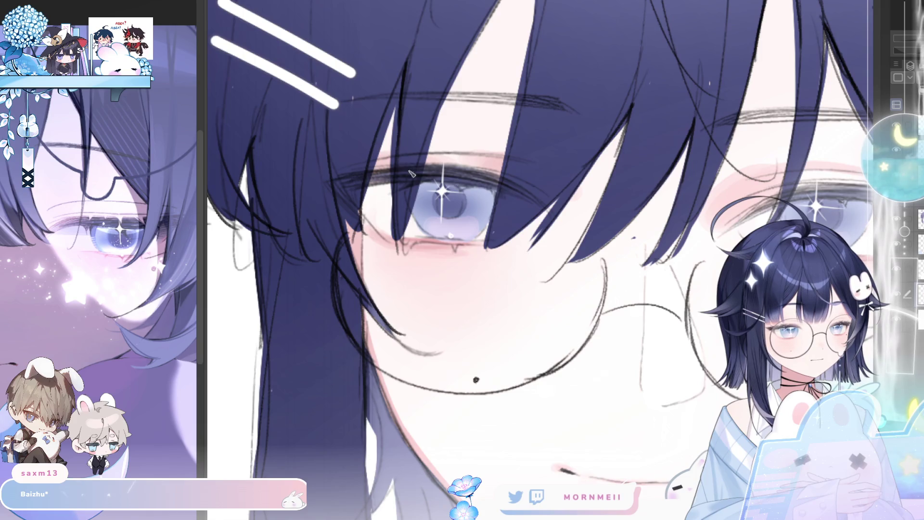
{"action": "scroll", "coordinate": [591, 201], "scroll_direction": "right", "scroll_amount": 5}
{"action": "left_click_drag", "start_coordinate": [580, 223], "coordinate": [687, 216]}
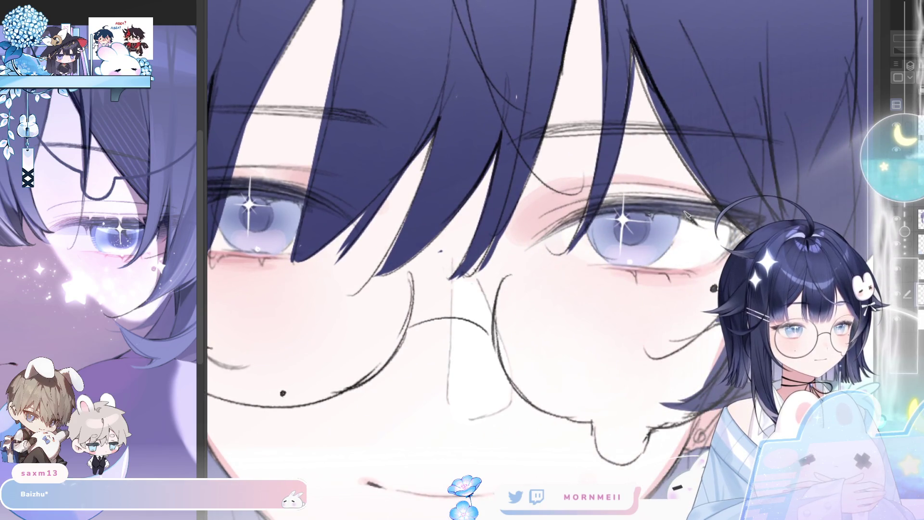
{"action": "left_click_drag", "start_coordinate": [603, 201], "coordinate": [669, 197]}
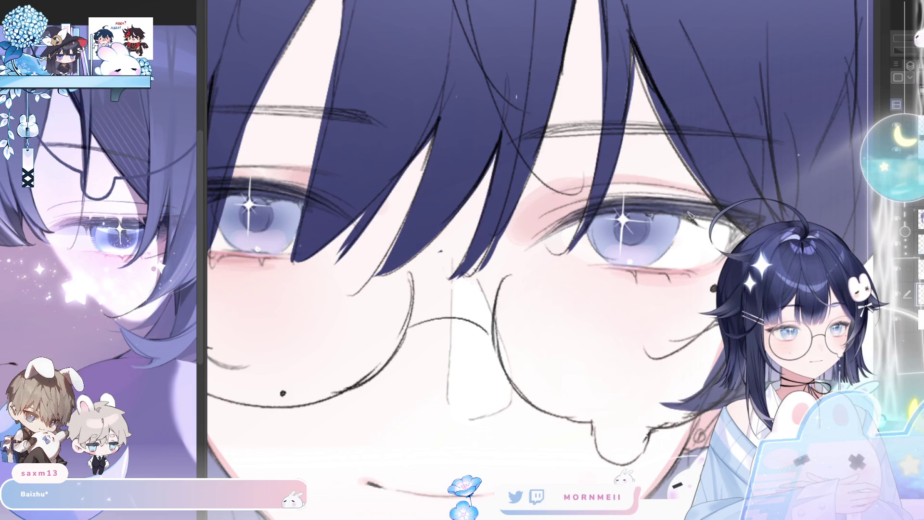
Mirror the canvas to check the darkened lashes, then restore normal orientation.
{"action": "key", "text": "h"}
{"action": "key", "text": "h"}
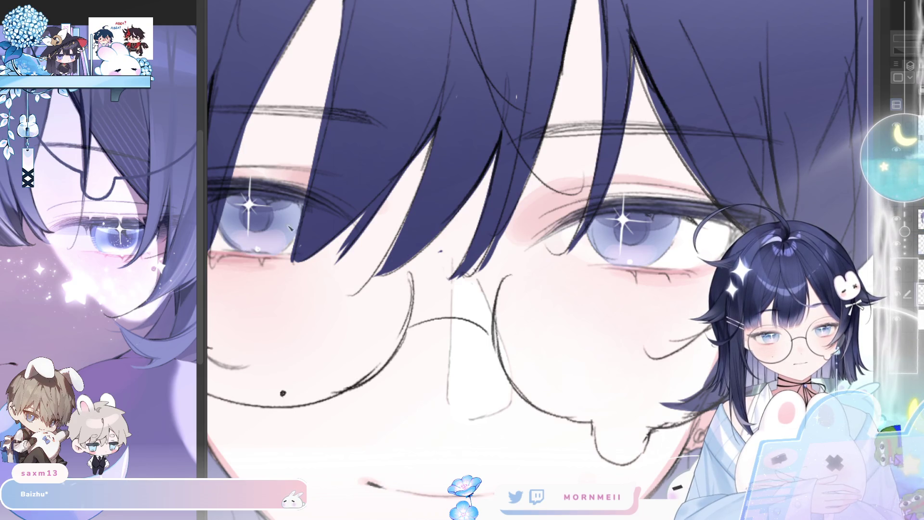
{"action": "key", "text": "h"}
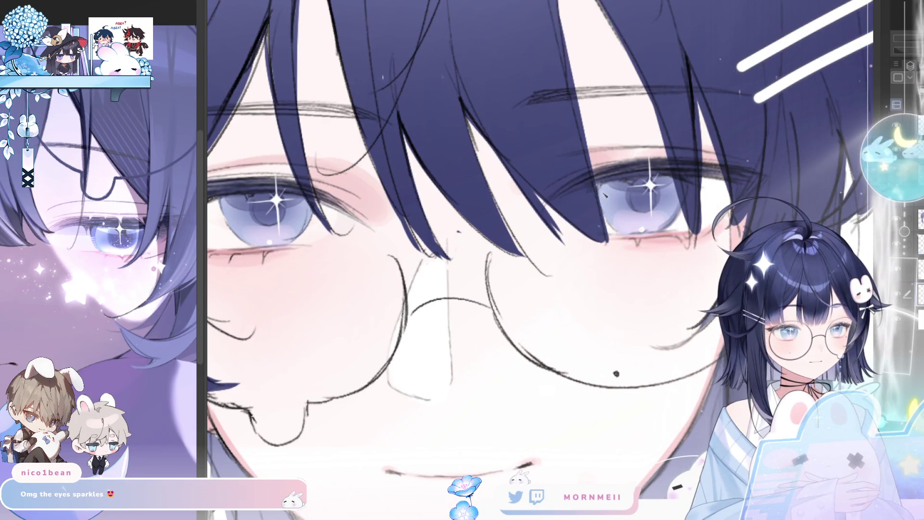
{"action": "key", "text": "h"}
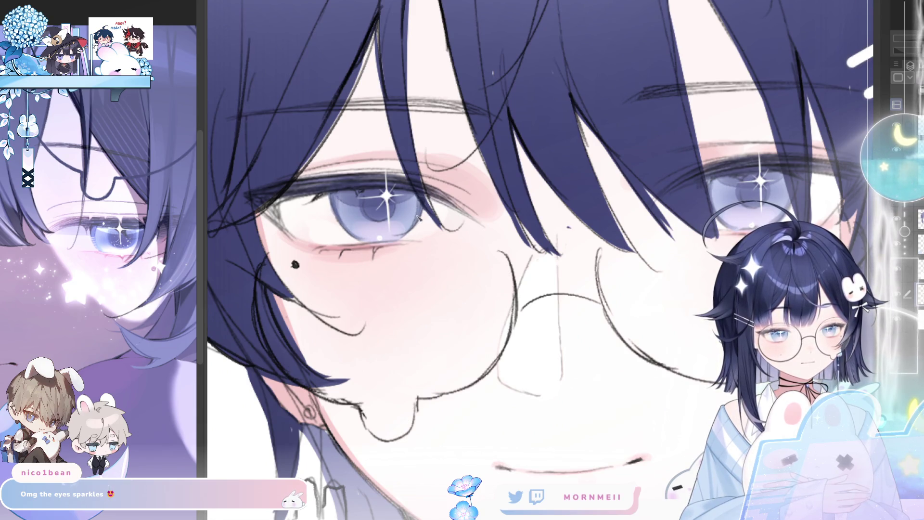
{"action": "scroll", "coordinate": [449, 157], "scroll_direction": "down", "scroll_amount": 5}
{"action": "key", "text": "h"}
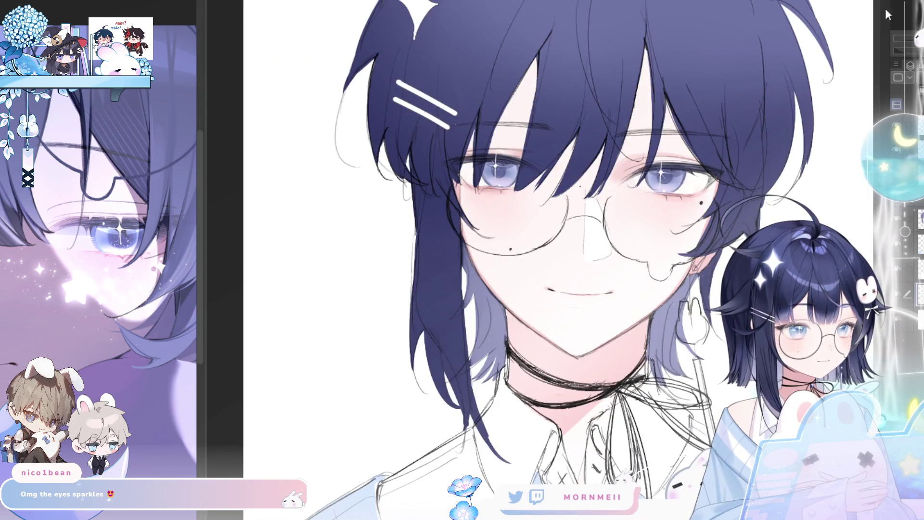
{"action": "key", "text": "h"}
{"action": "scroll", "coordinate": [576, 231], "scroll_direction": "up", "scroll_amount": 2}
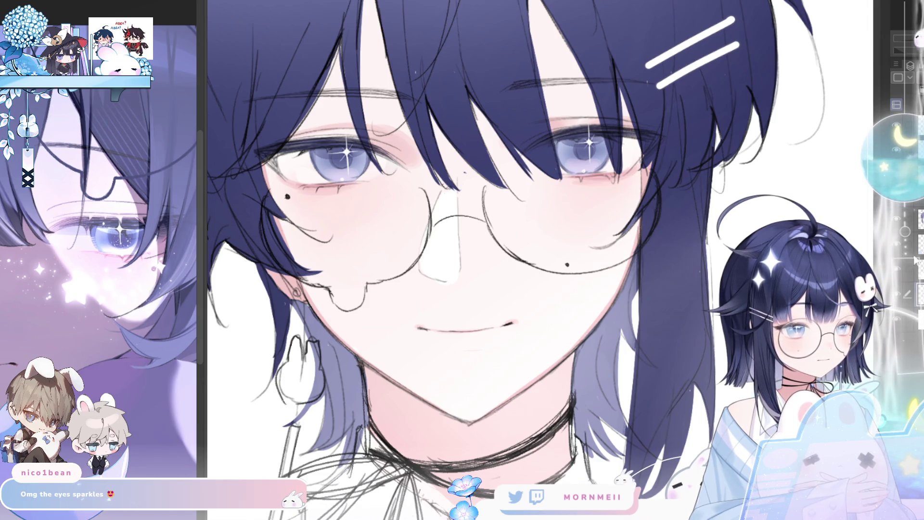
{"action": "key", "text": "h"}
{"action": "key", "text": "h"}
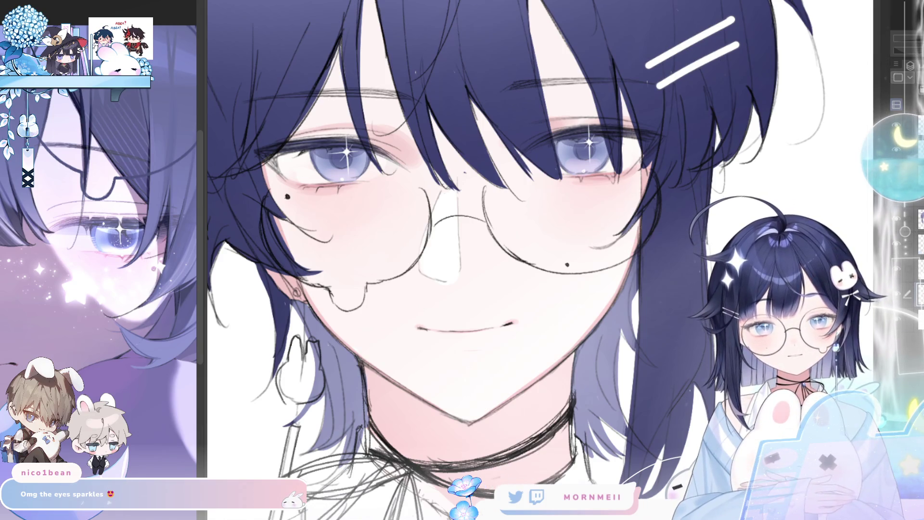
{"action": "left_click", "coordinate": [284, 142]}
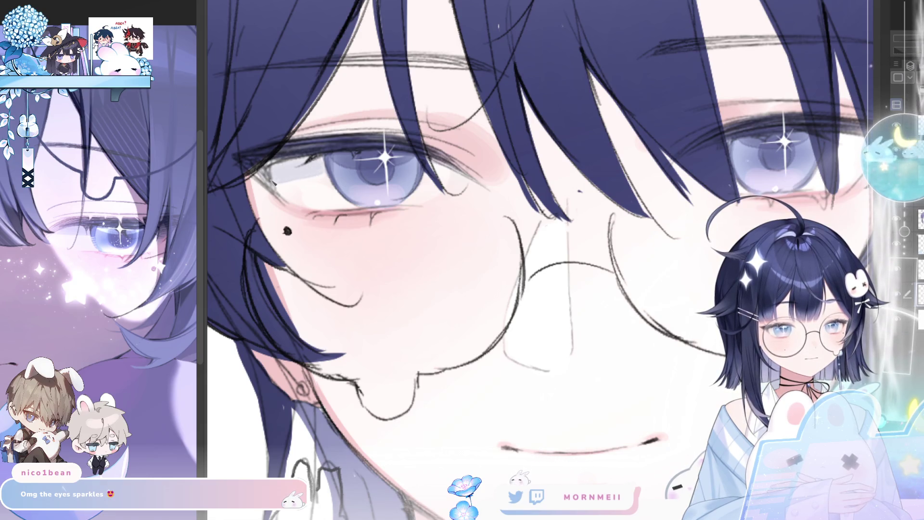
{"action": "scroll", "coordinate": [366, 178], "scroll_direction": "right", "scroll_amount": 3}
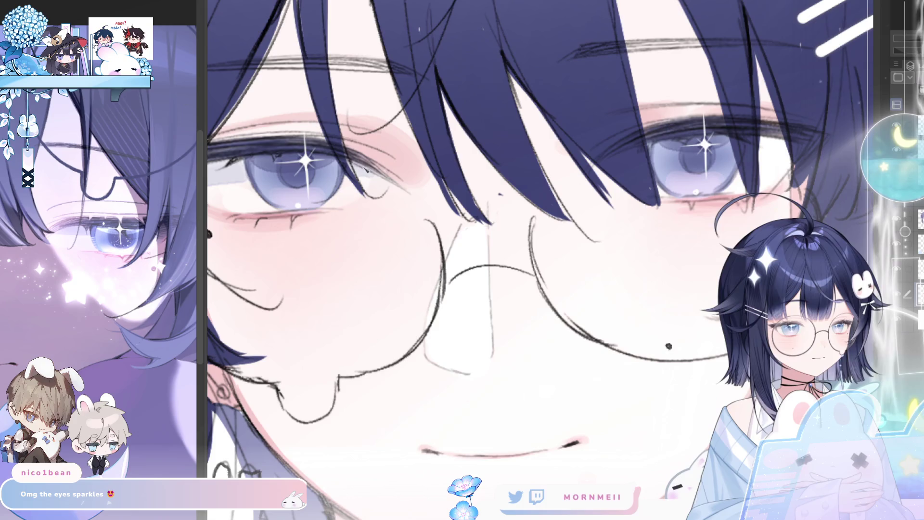
{"action": "left_click_drag", "start_coordinate": [553, 184], "coordinate": [542, 217]}
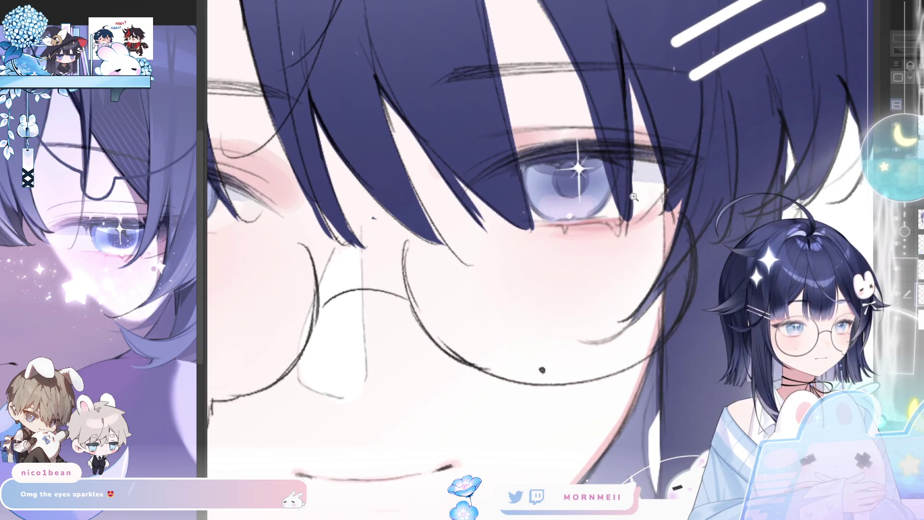
{"action": "key", "text": "ctrl+0"}
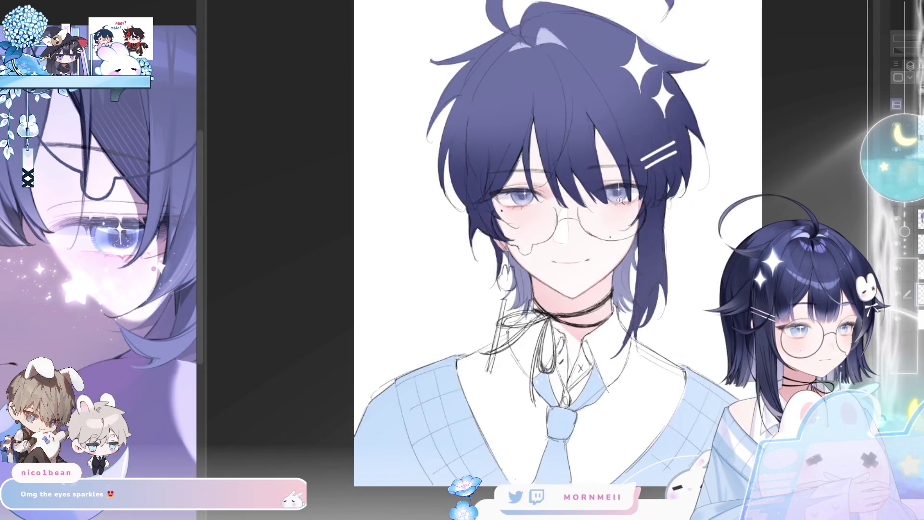
{"action": "left_click", "coordinate": [611, 200]}
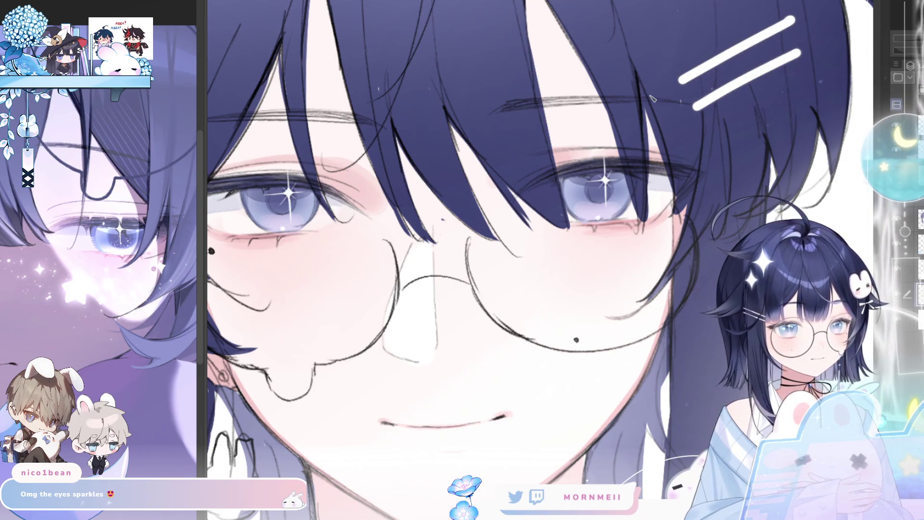
{"action": "left_click_drag", "start_coordinate": [652, 99], "coordinate": [695, 92]}
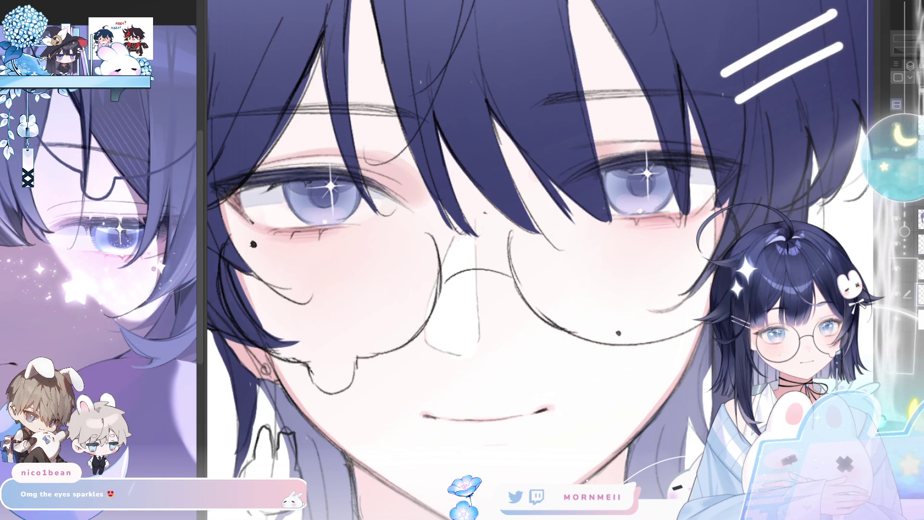
{"action": "key", "text": "h"}
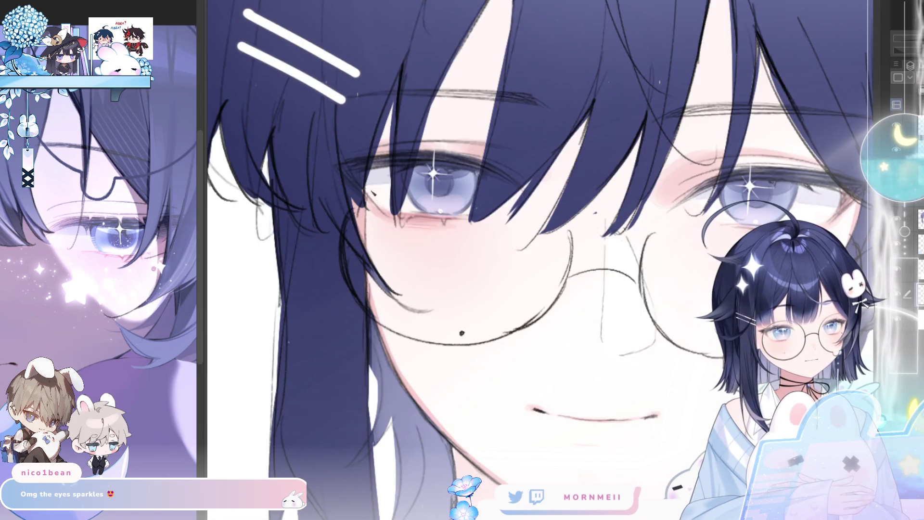
{"action": "key", "text": "h"}
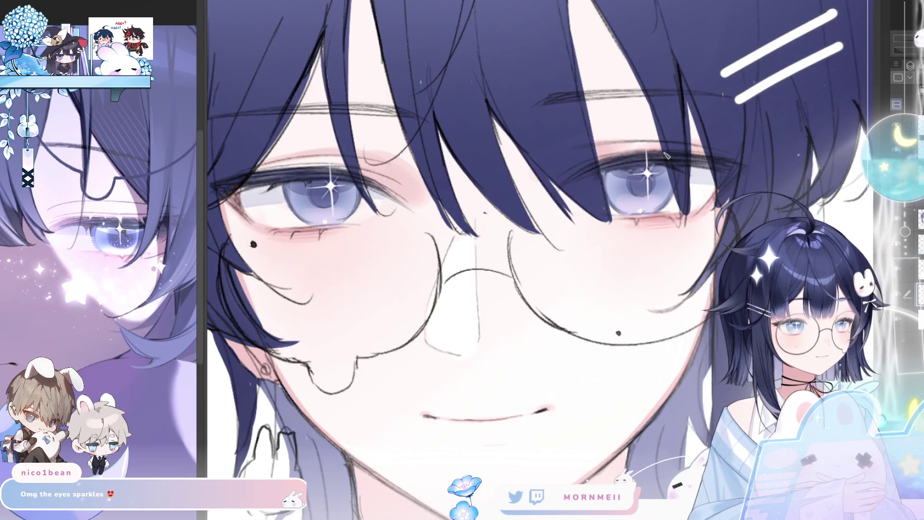
{"action": "key", "text": "h"}
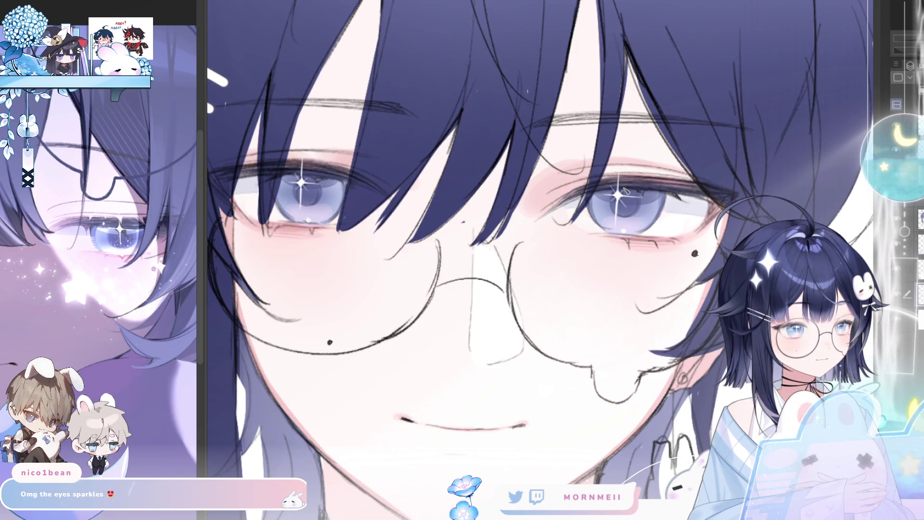
{"action": "scroll", "coordinate": [636, 323], "scroll_direction": "down", "scroll_amount": 1}
{"action": "scroll", "coordinate": [637, 322], "scroll_direction": "down", "scroll_amount": 1}
{"action": "scroll", "coordinate": [636, 322], "scroll_direction": "down", "scroll_amount": 1}
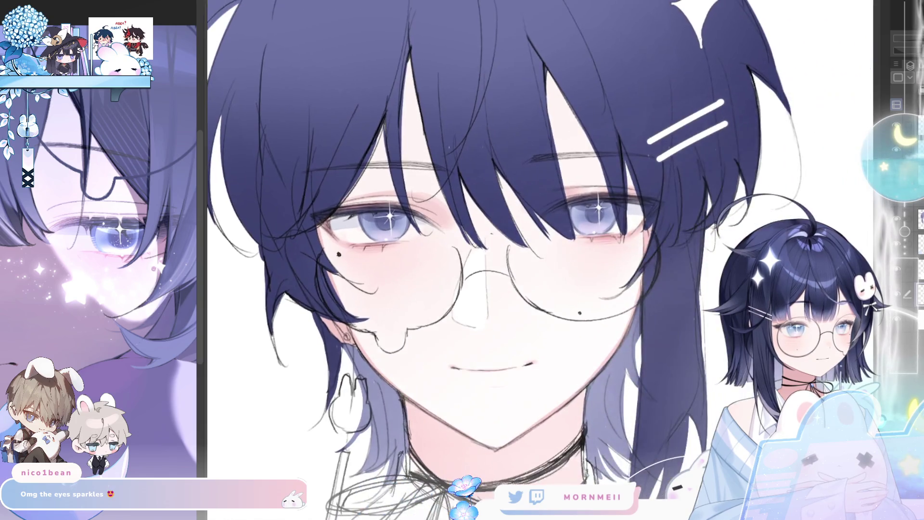
{"action": "scroll", "coordinate": [636, 322], "scroll_direction": "down", "scroll_amount": 1}
{"action": "left_click_drag", "start_coordinate": [636, 323], "coordinate": [507, 318]}
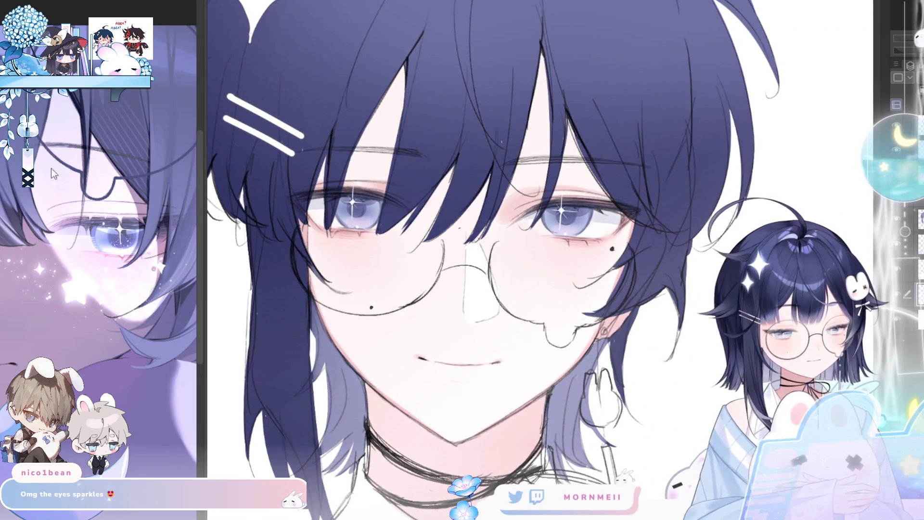
{"action": "key", "text": "h"}
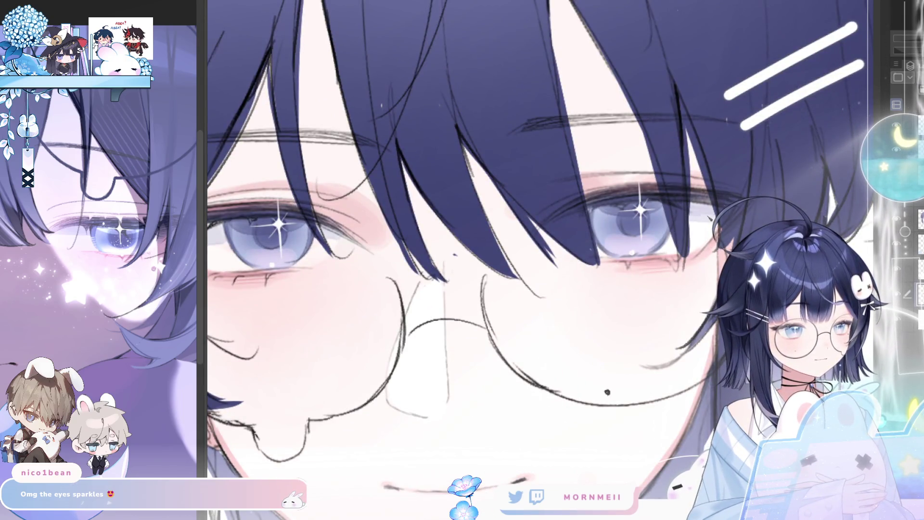
{"action": "key", "text": "h"}
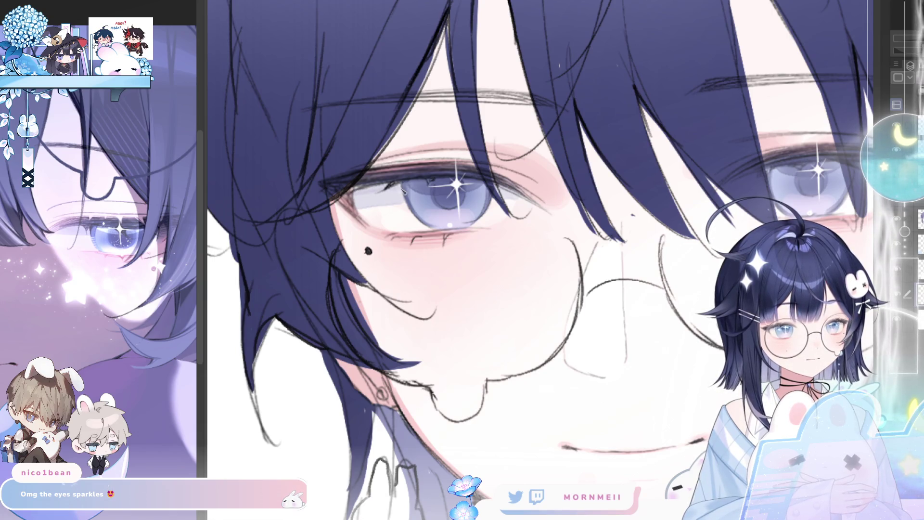
{"action": "key", "text": "ctrl+0"}
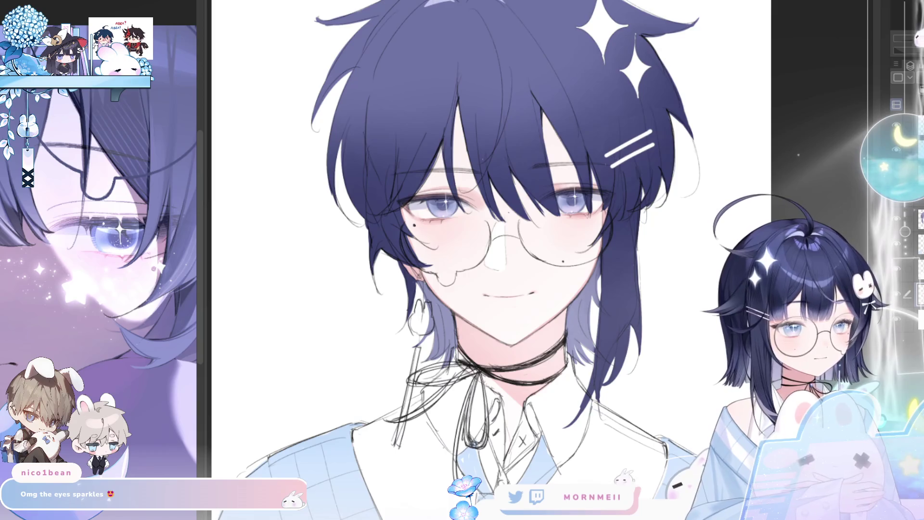
{"action": "key", "text": "h"}
{"action": "key", "text": "h"}
{"action": "scroll", "coordinate": [506, 236], "scroll_direction": "up", "scroll_amount": 5}
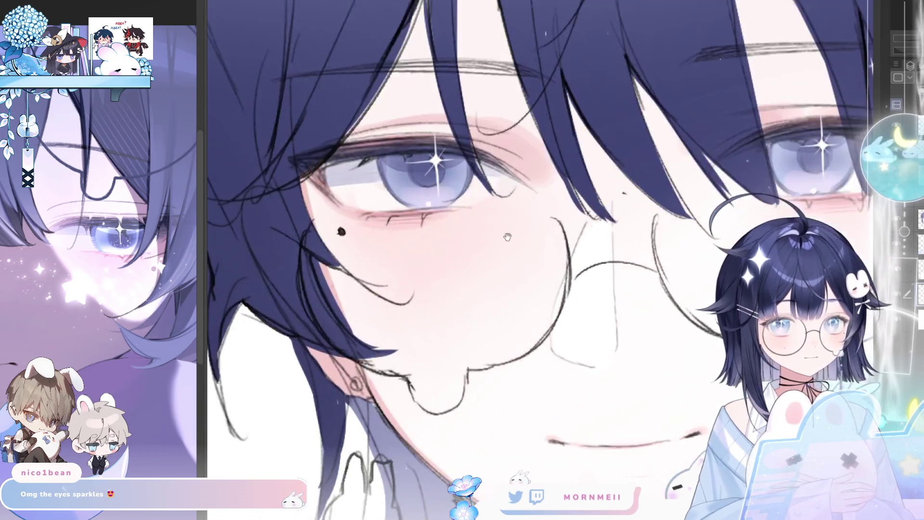
{"action": "left_click_drag", "start_coordinate": [506, 236], "coordinate": [399, 215]}
{"action": "left_click_drag", "start_coordinate": [247, 180], "coordinate": [267, 176]}
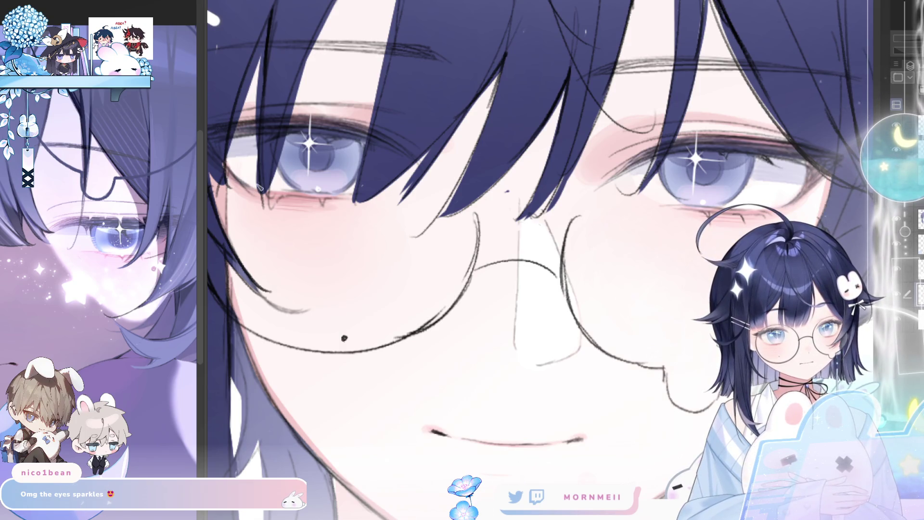
{"action": "left_click_drag", "start_coordinate": [434, 186], "coordinate": [360, 163]}
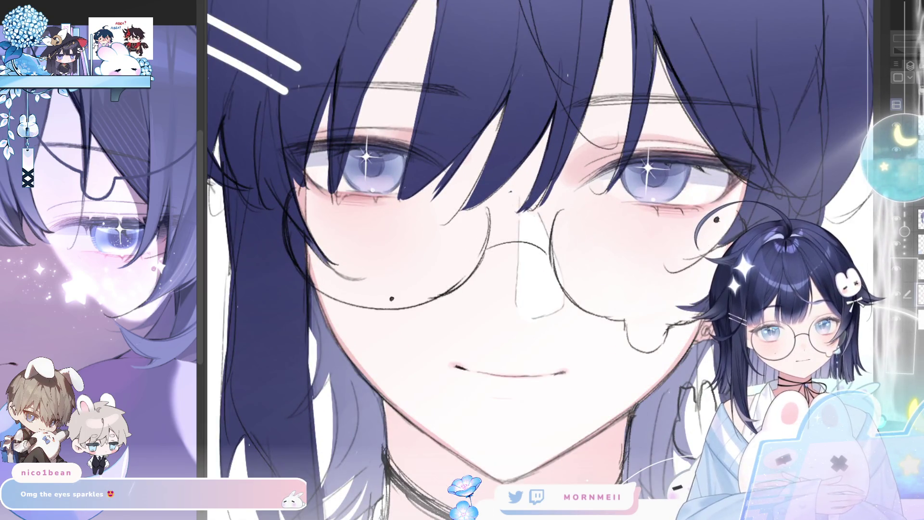
{"action": "left_click_drag", "start_coordinate": [290, 166], "coordinate": [341, 165]}
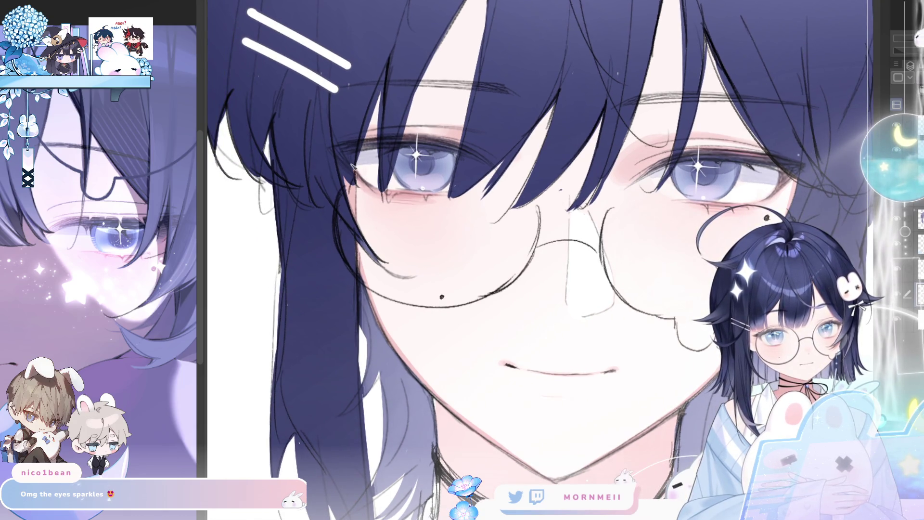
{"action": "key", "text": "h"}
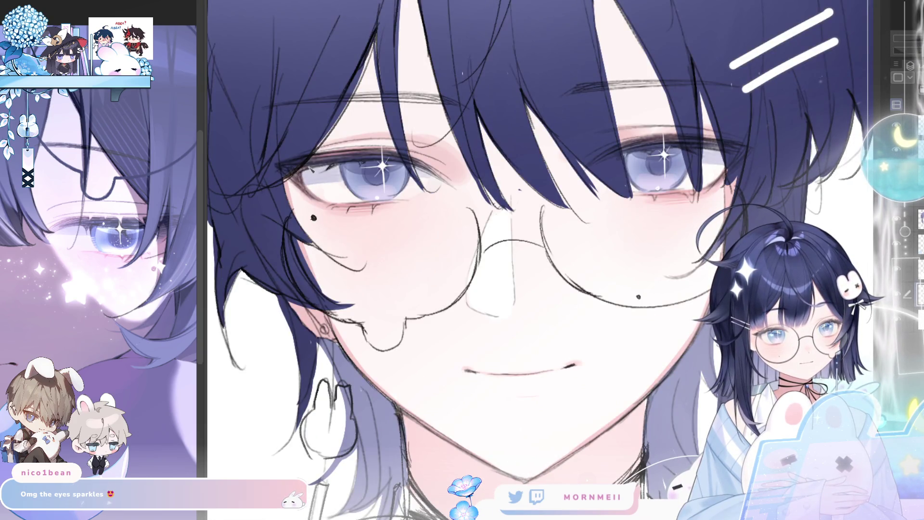
{"action": "key", "text": "ctrl+minus"}
{"action": "key", "text": "ctrl+minus"}
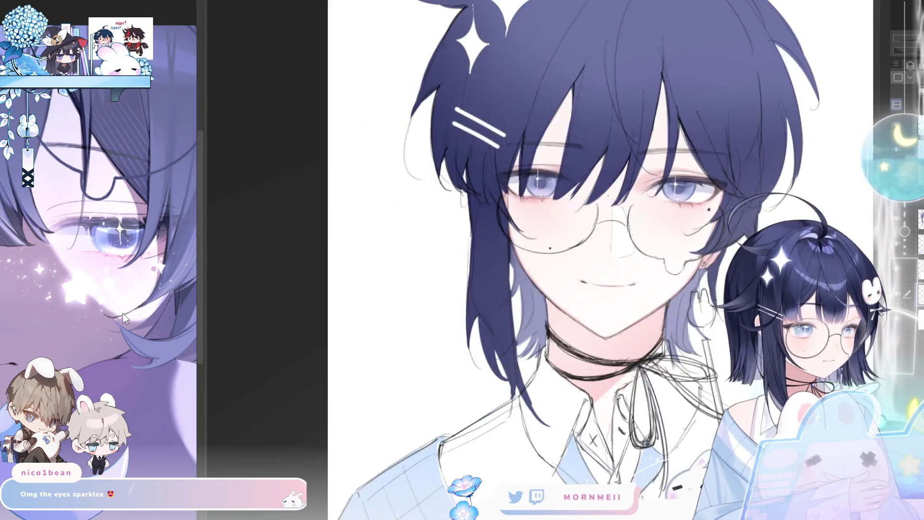
{"action": "key", "text": "ctrl+plus"}
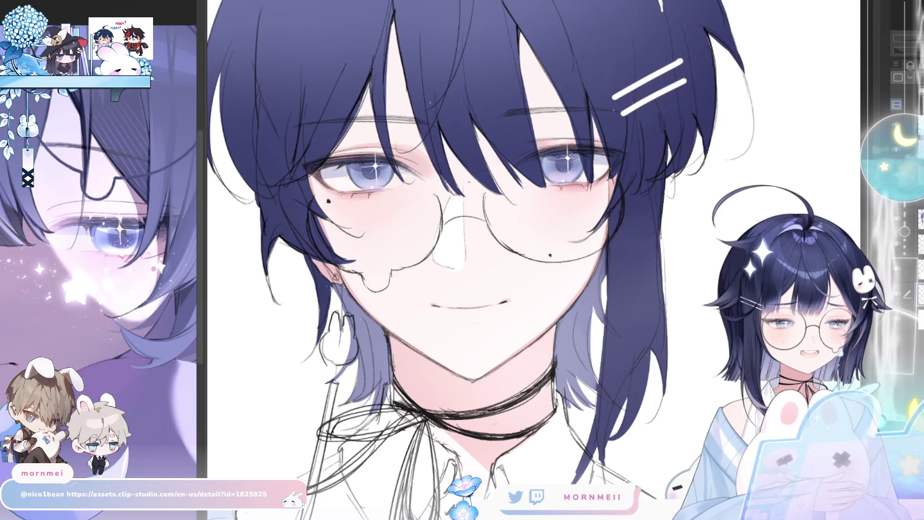
Zoom out to see more of the portrait around the new eye sparkles.
{"action": "key", "text": "ctrl+minus"}
Mirror the view, zoom in on the face, recentre, then zoom out over the full bust.
{"action": "key", "text": "h"}
{"action": "key", "text": "ctrl+plus"}
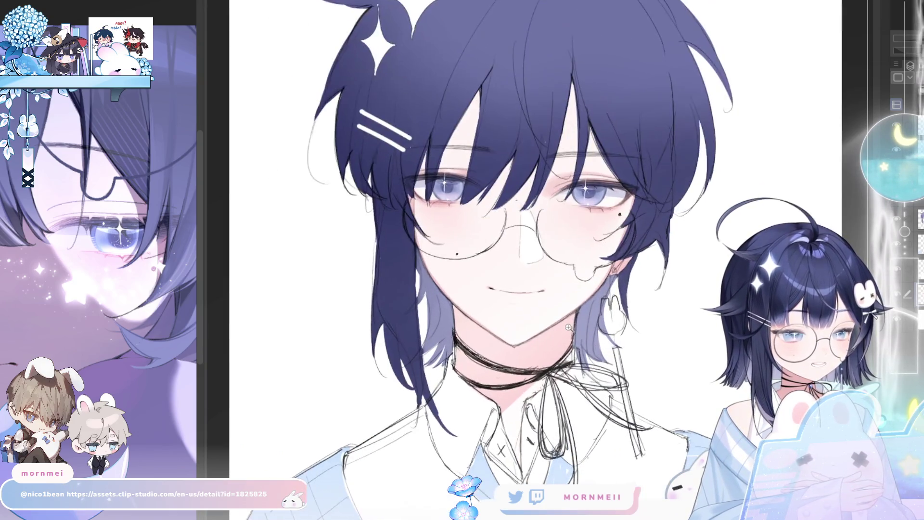
{"action": "scroll", "coordinate": [515, 260], "scroll_direction": "right", "scroll_amount": 2}
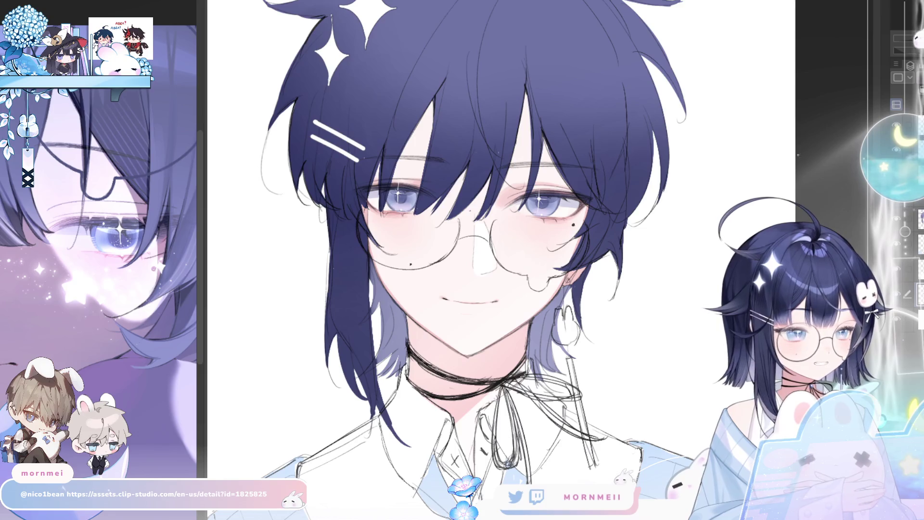
{"action": "left_click_drag", "start_coordinate": [512, 107], "coordinate": [621, 120]}
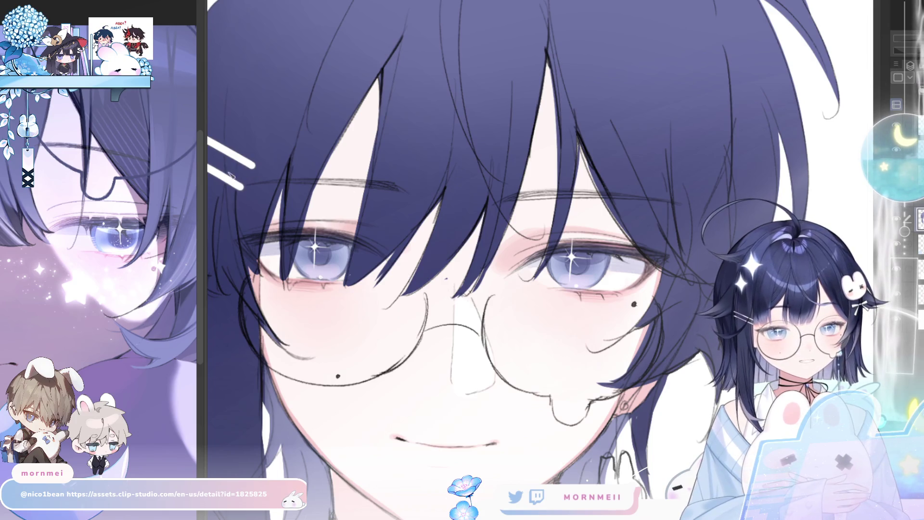
{"action": "scroll", "coordinate": [233, 168], "scroll_direction": "down", "scroll_amount": 4}
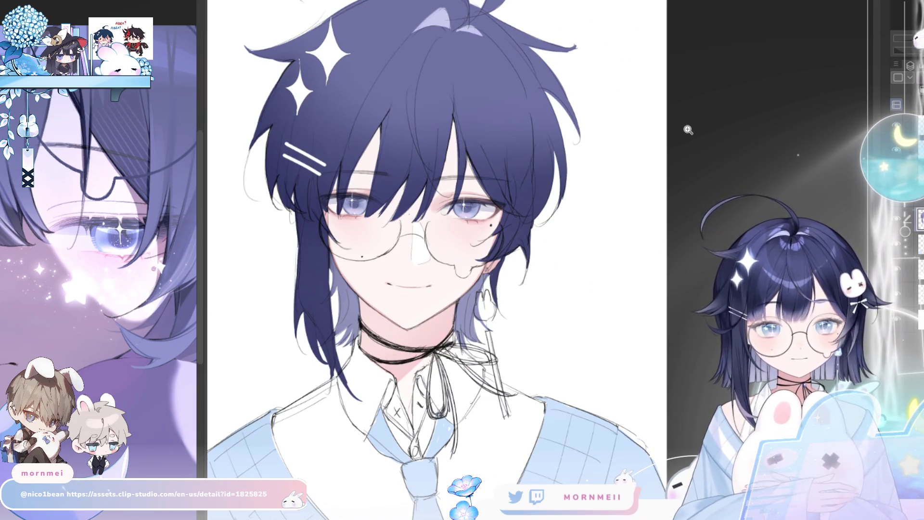
{"action": "key", "text": "h"}
{"action": "key", "text": "h"}
{"action": "left_click_drag", "start_coordinate": [457, 437], "coordinate": [499, 385]}
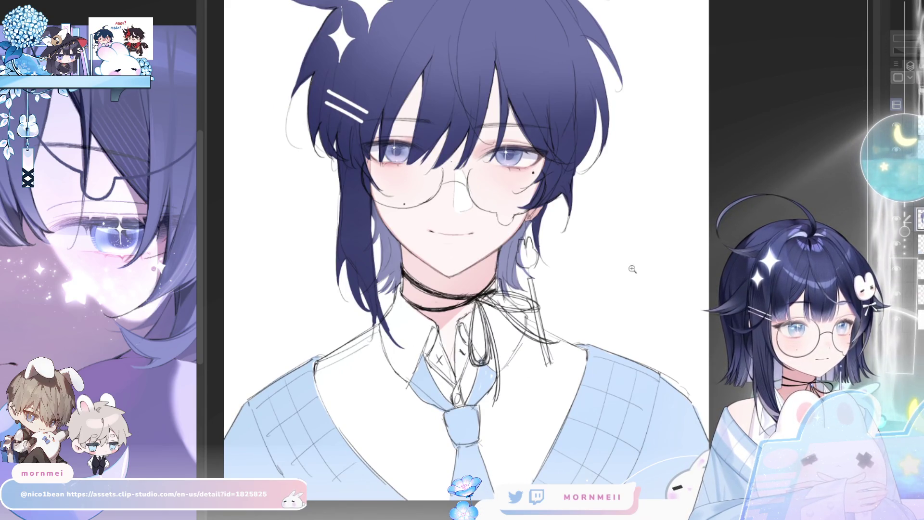
{"action": "left_click_drag", "start_coordinate": [639, 268], "coordinate": [474, 304]}
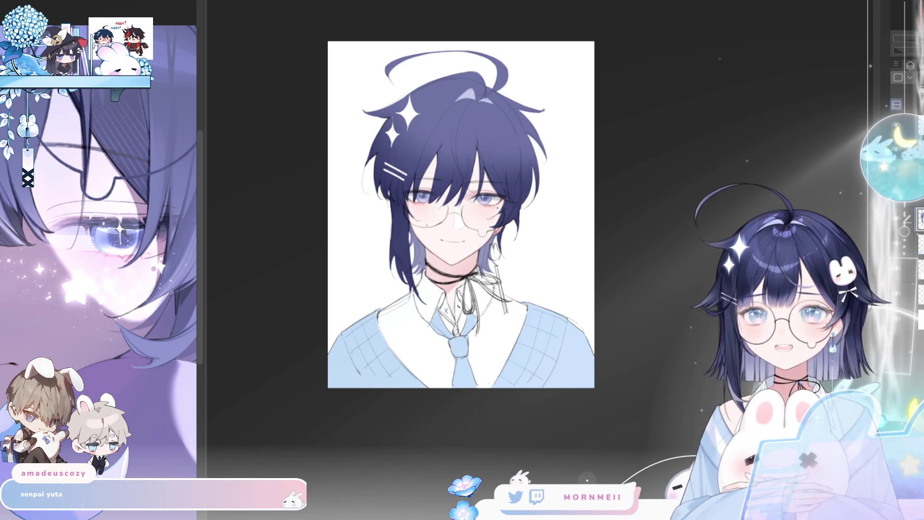
{"action": "key", "text": "ctrl+plus"}
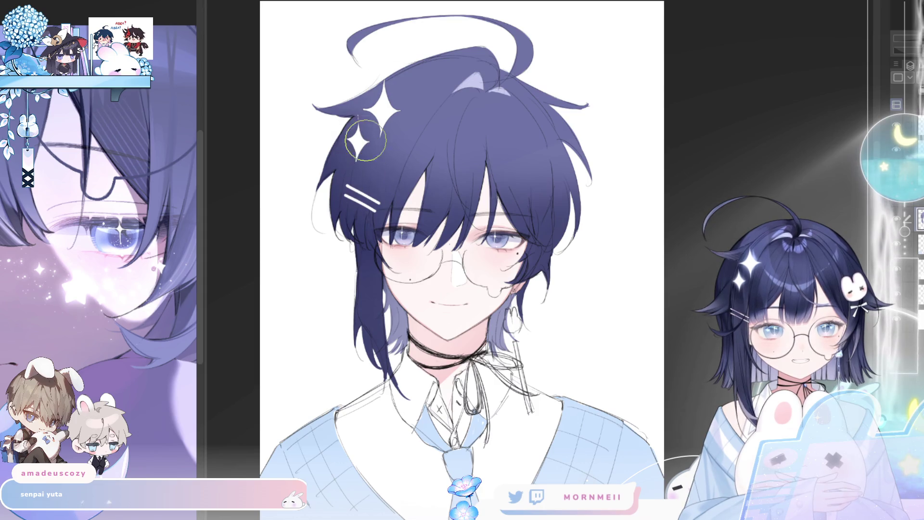
{"action": "left_click_drag", "start_coordinate": [377, 123], "coordinate": [402, 108]}
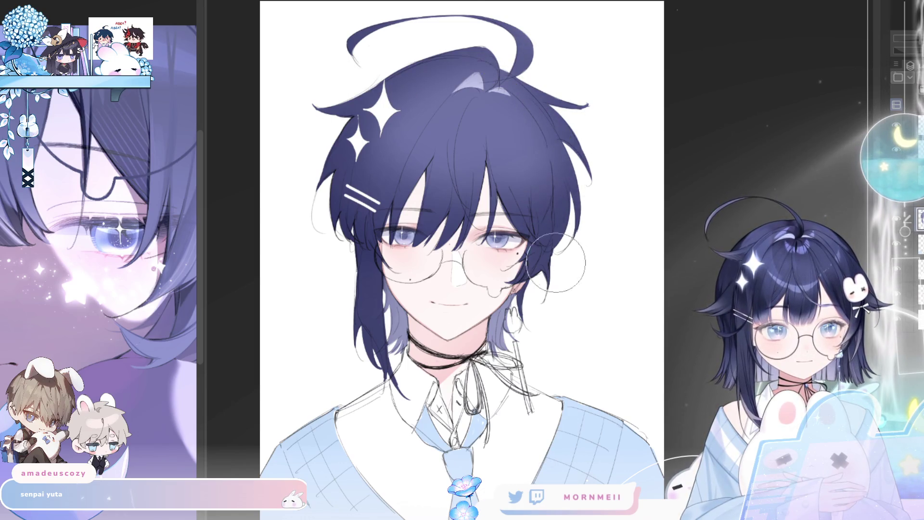
{"action": "key", "text": "ctrl+plus"}
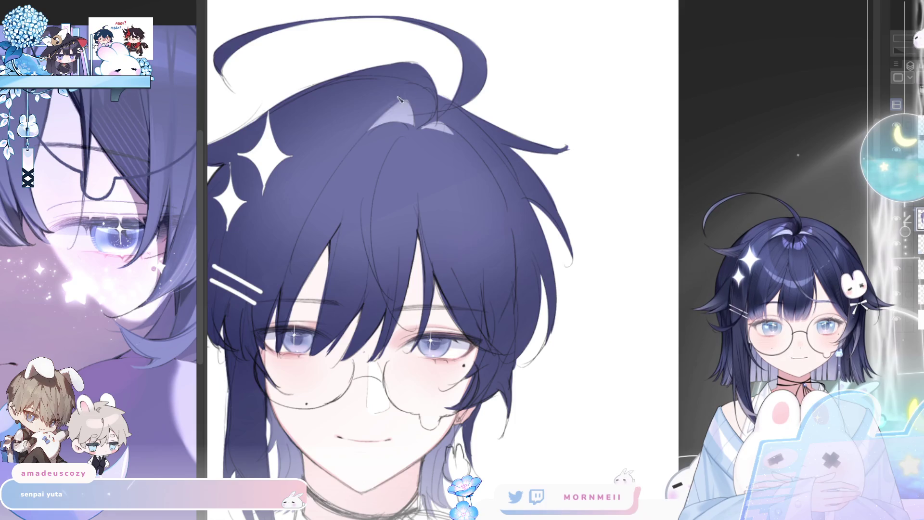
{"action": "left_click_drag", "start_coordinate": [255, 240], "coordinate": [336, 192]}
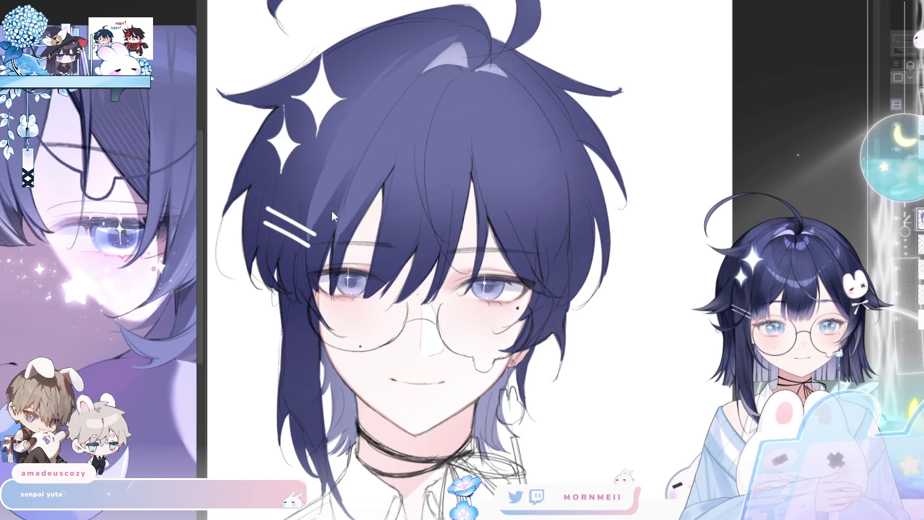
{"action": "key", "text": "ctrl+0"}
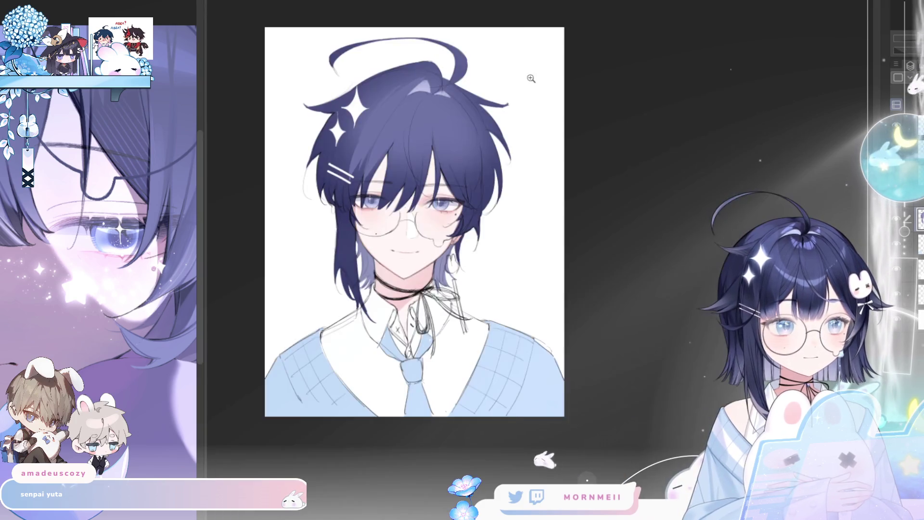
{"action": "left_click", "coordinate": [531, 79]}
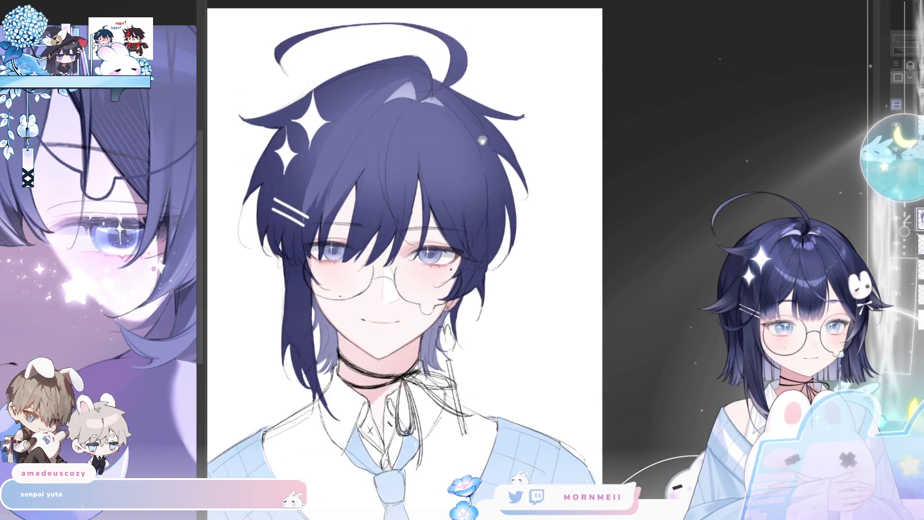
Toggle Flip Horizontal, fit the whole portrait to the window, and leave it mirrored.
{"action": "key", "text": "h"}
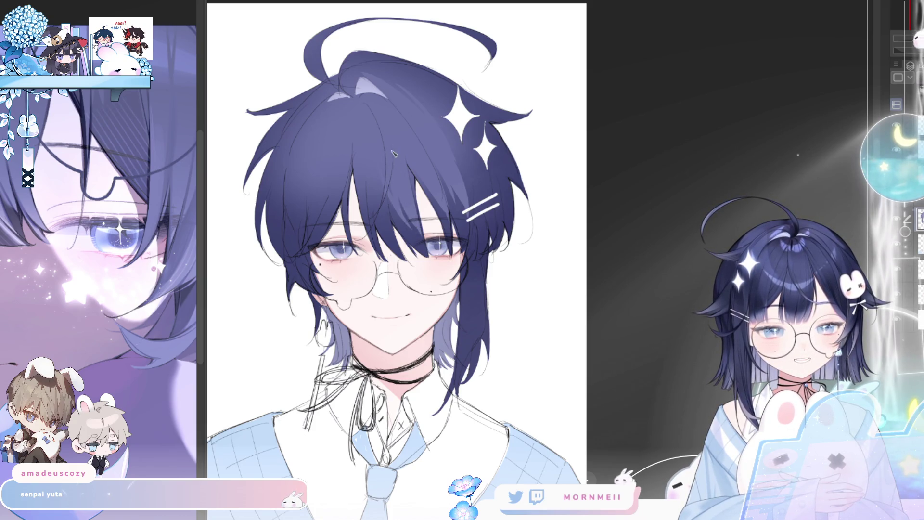
{"action": "key", "text": "h"}
{"action": "key", "text": "ctrl+0"}
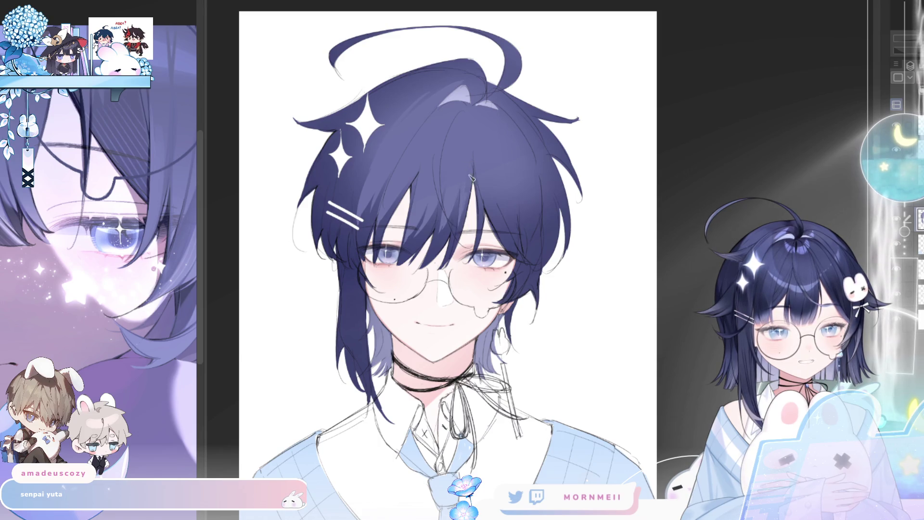
{"action": "key", "text": "h"}
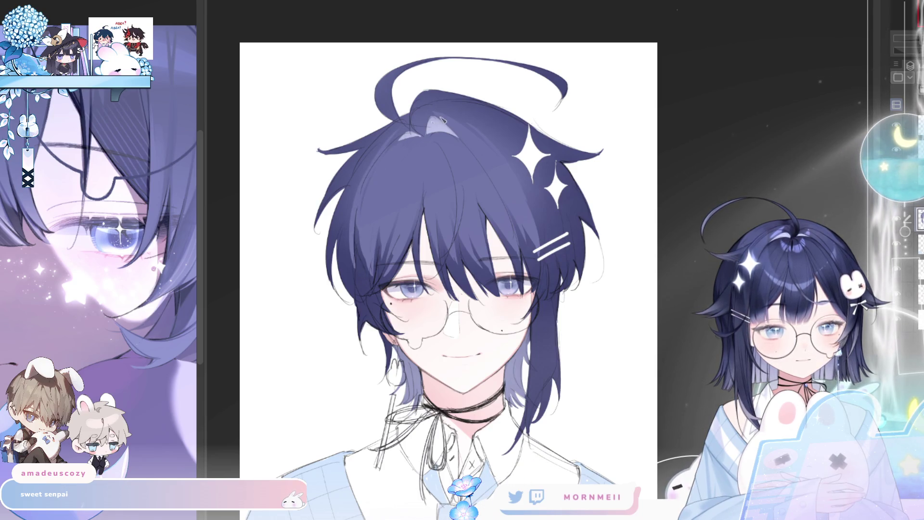
Toggle the mirrored view a few times to check the portrait before painting.
{"action": "left_click", "coordinate": [683, 8]}
{"action": "left_click", "coordinate": [683, 8]}
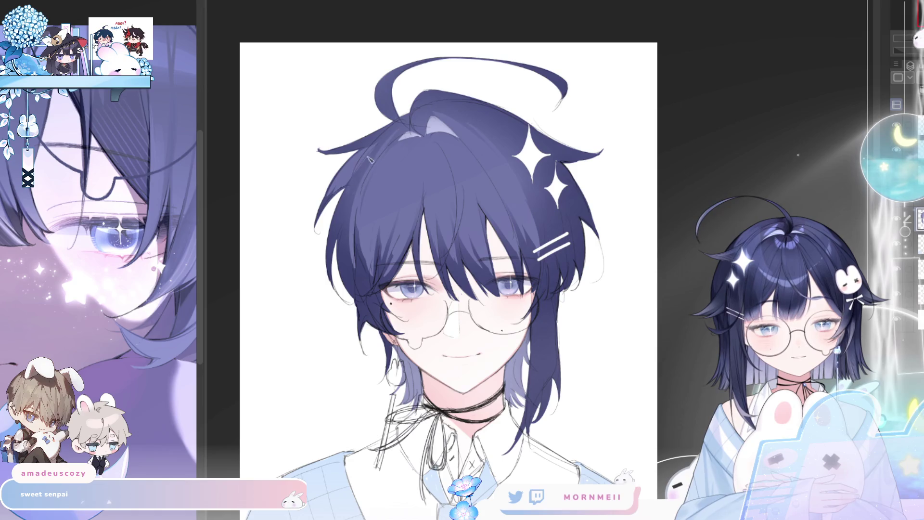
{"action": "key", "text": "h"}
{"action": "key", "text": "h"}
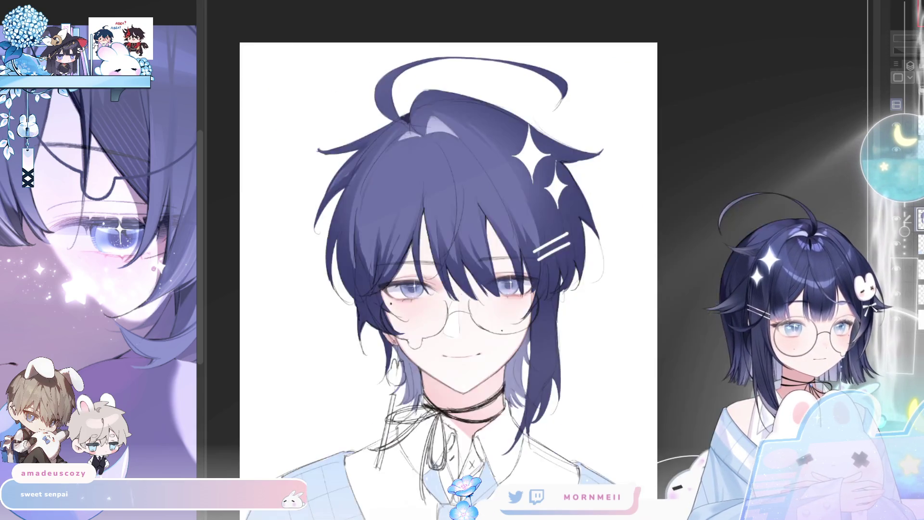
{"action": "key", "text": "h"}
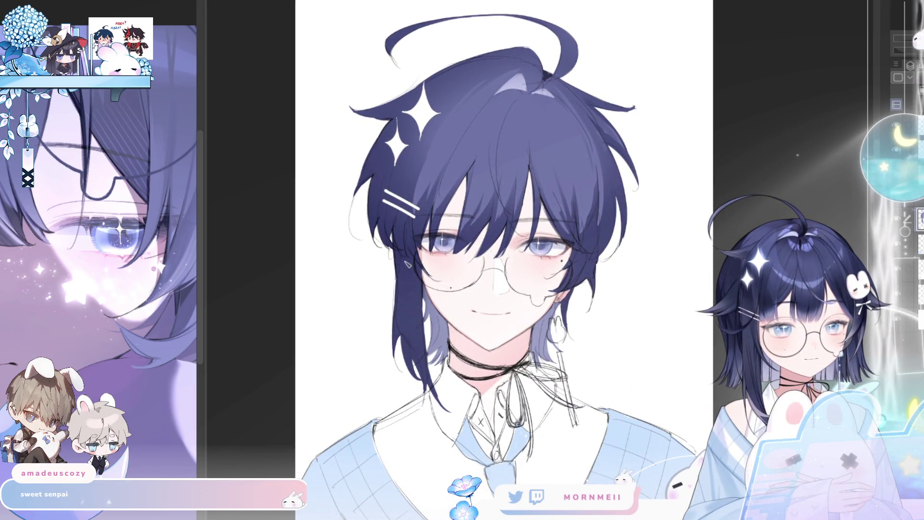
Lighten the long left hair strand, compare it mirrored, and add a short nose line.
{"action": "left_click_drag", "start_coordinate": [414, 275], "coordinate": [423, 357]}
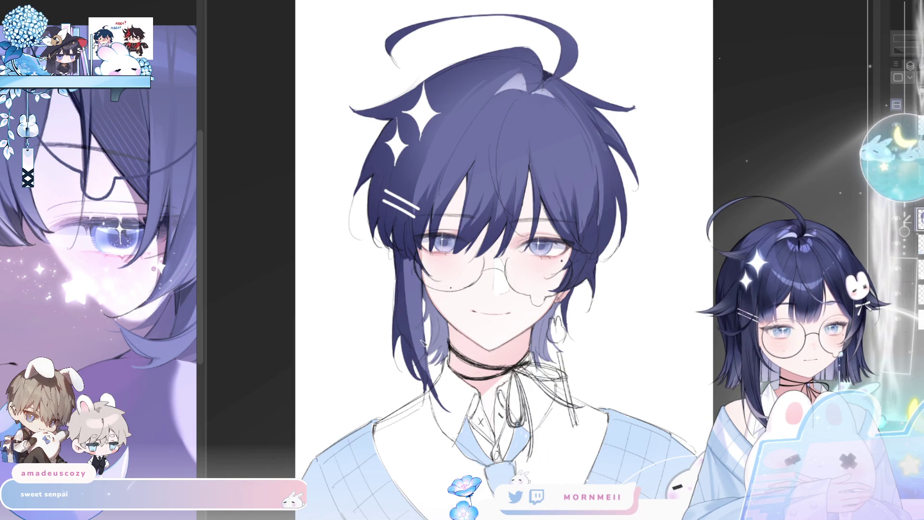
{"action": "left_click_drag", "start_coordinate": [408, 275], "coordinate": [412, 363]}
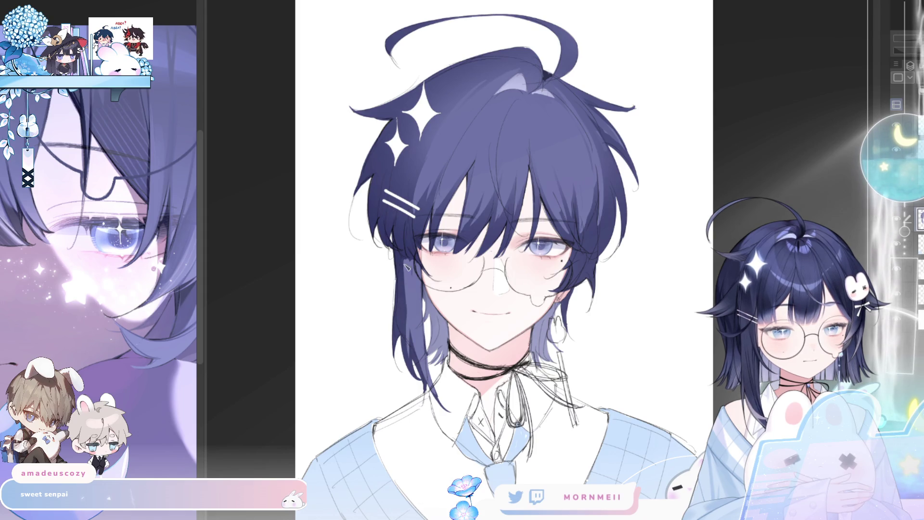
{"action": "key", "text": "h"}
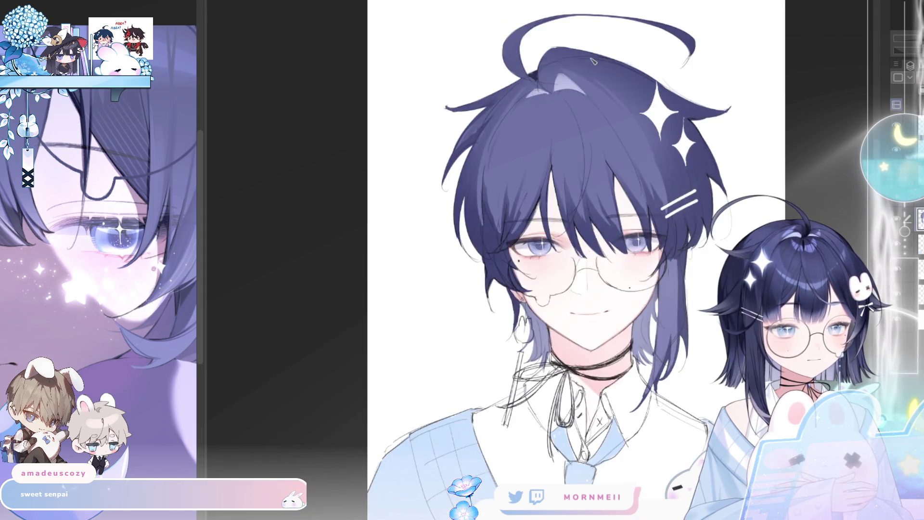
{"action": "key", "text": "h"}
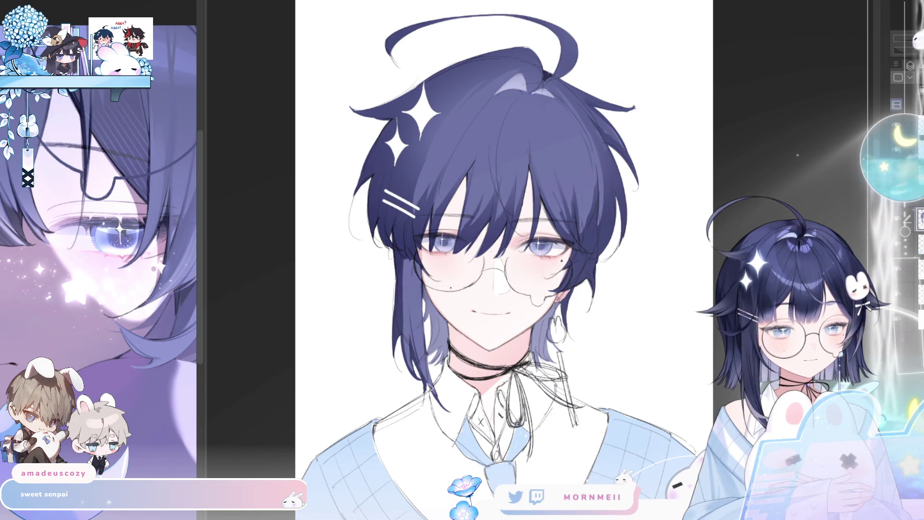
{"action": "key", "text": "h"}
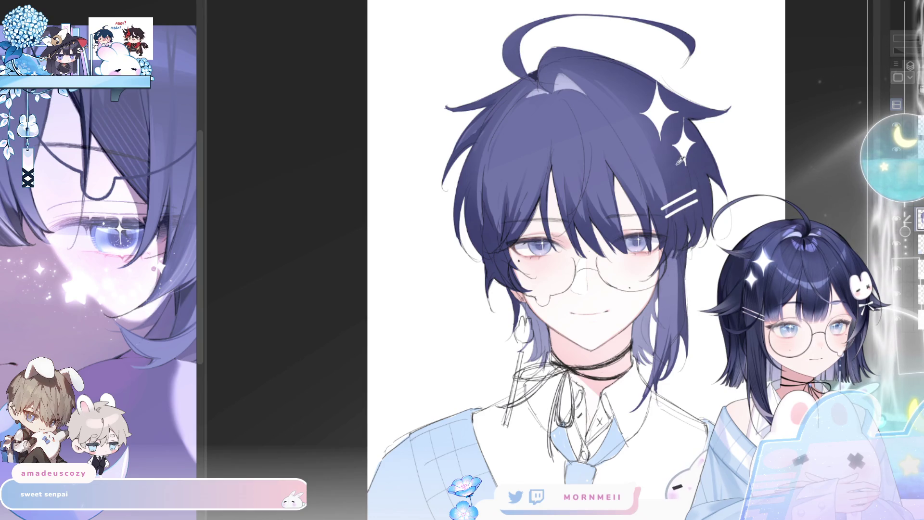
{"action": "key", "text": "h"}
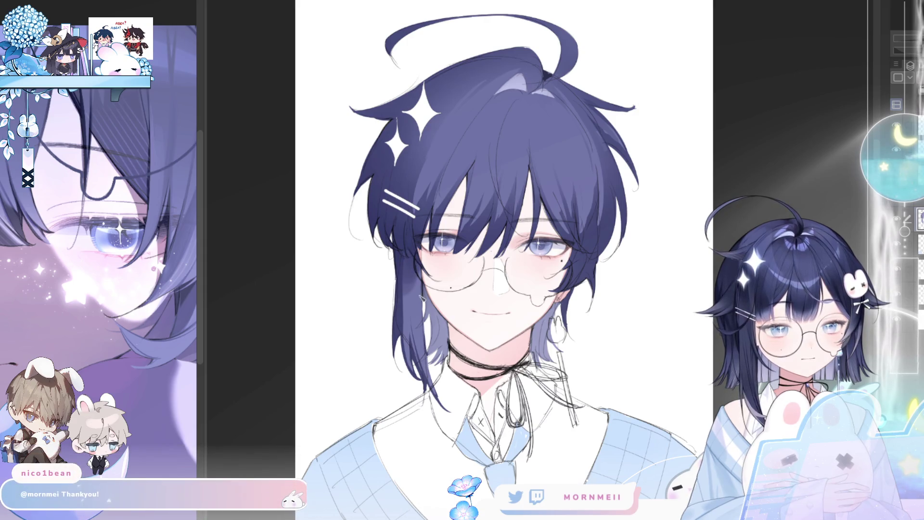
{"action": "key", "text": "h"}
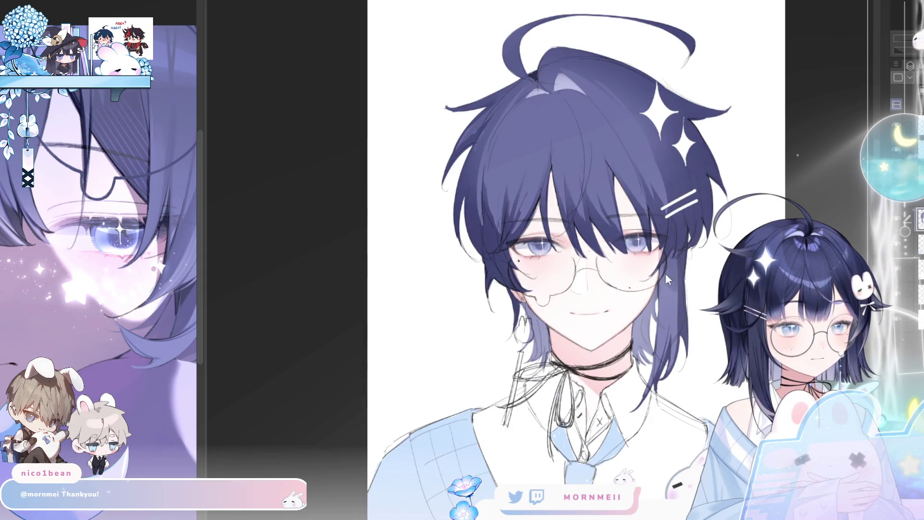
{"action": "key", "text": "h"}
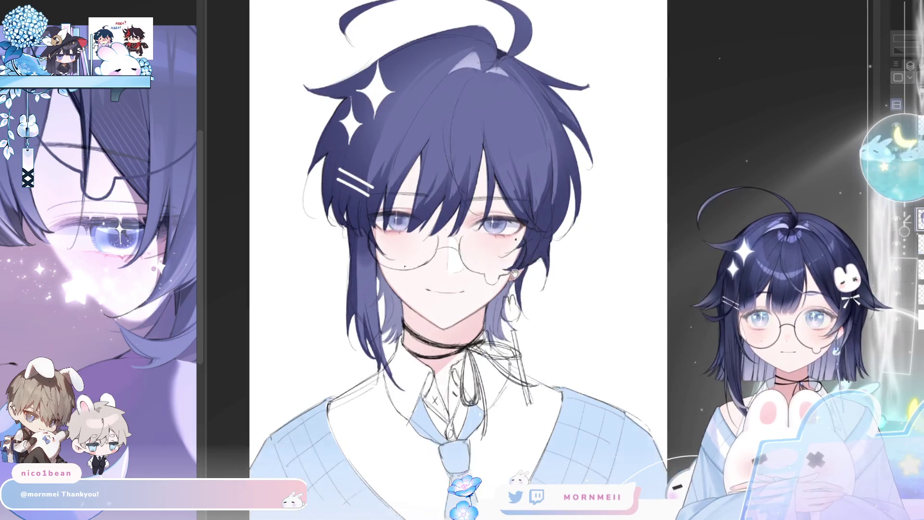
{"action": "left_click_drag", "start_coordinate": [418, 268], "coordinate": [421, 273]}
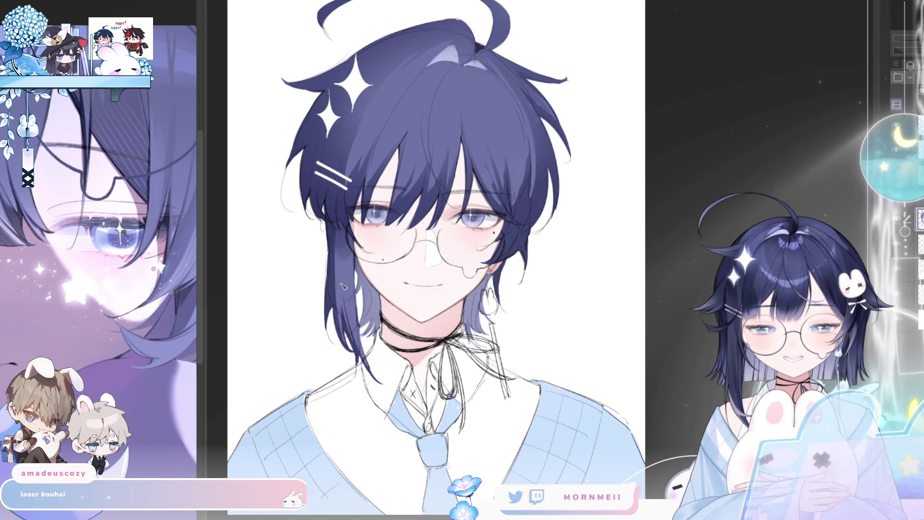
Pan over the vest, tie and hair top while repeatedly flipping the view to compare.
{"action": "left_click_drag", "start_coordinate": [343, 284], "coordinate": [365, 168]}
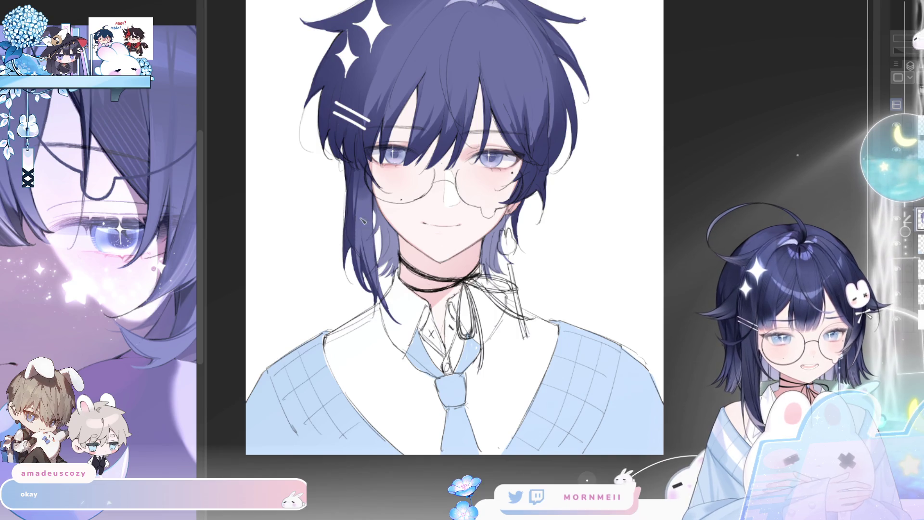
{"action": "key", "text": "h"}
{"action": "key", "text": "h"}
{"action": "left_click_drag", "start_coordinate": [626, 85], "coordinate": [622, 122]}
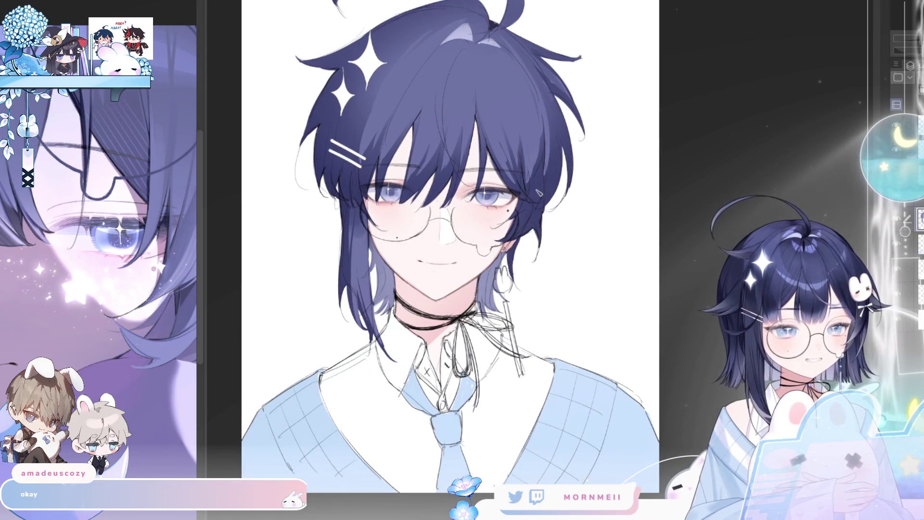
{"action": "key", "text": "h"}
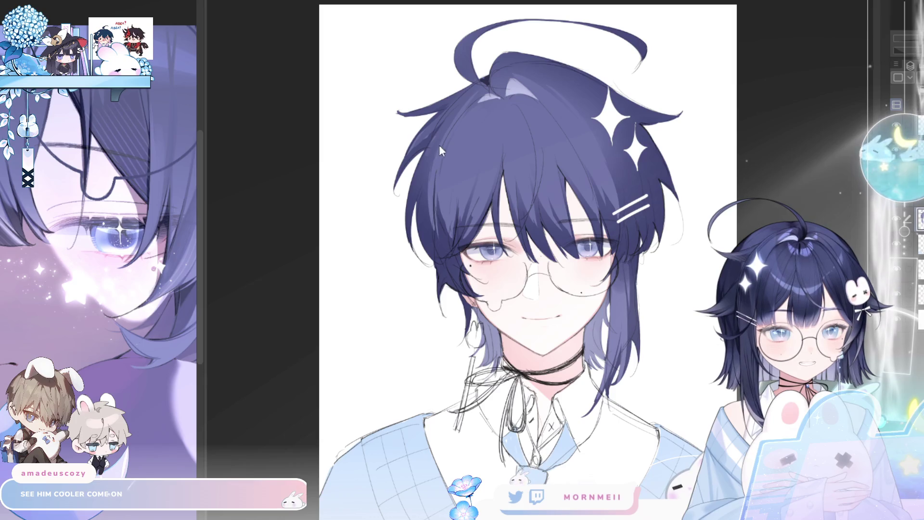
{"action": "key", "text": "h"}
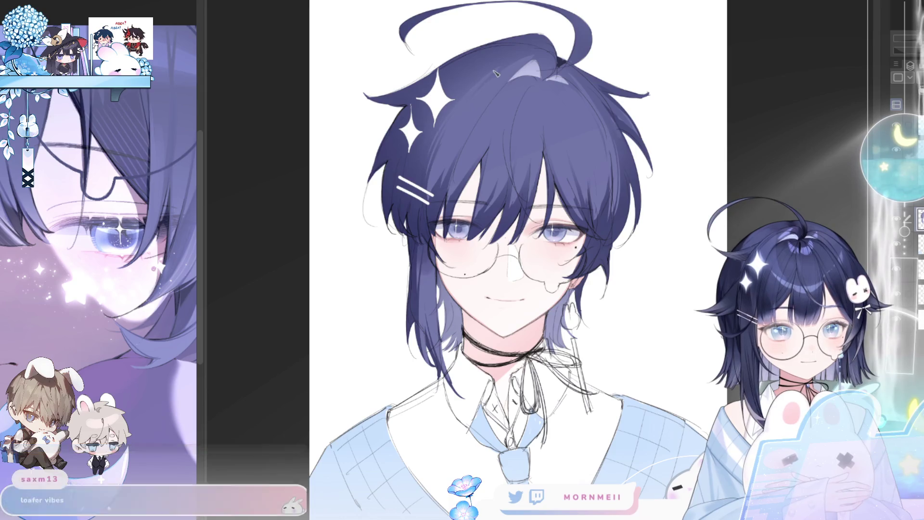
{"action": "key", "text": "h"}
{"action": "key", "text": "h"}
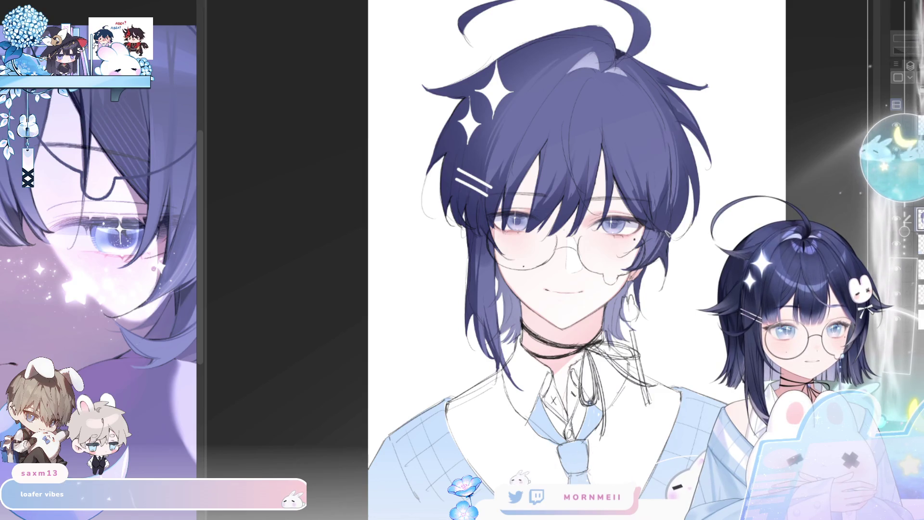
{"action": "key", "text": "h"}
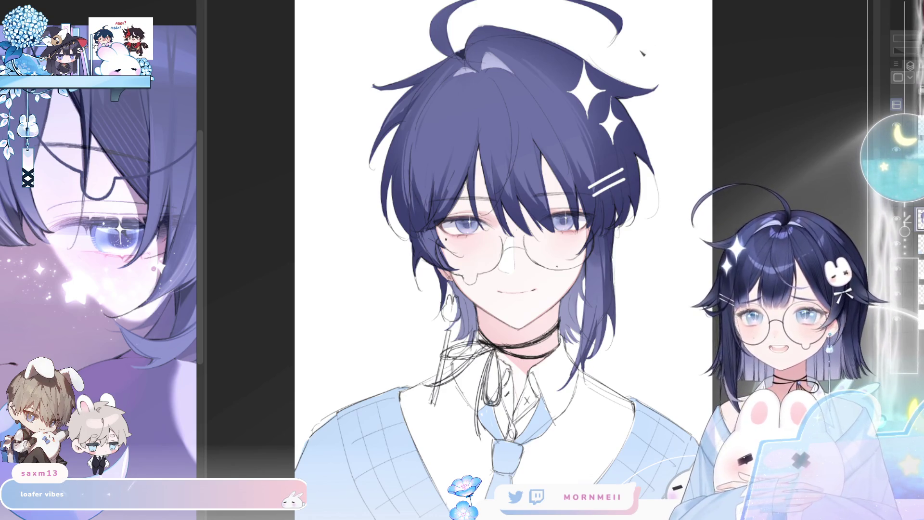
{"action": "key", "text": "h"}
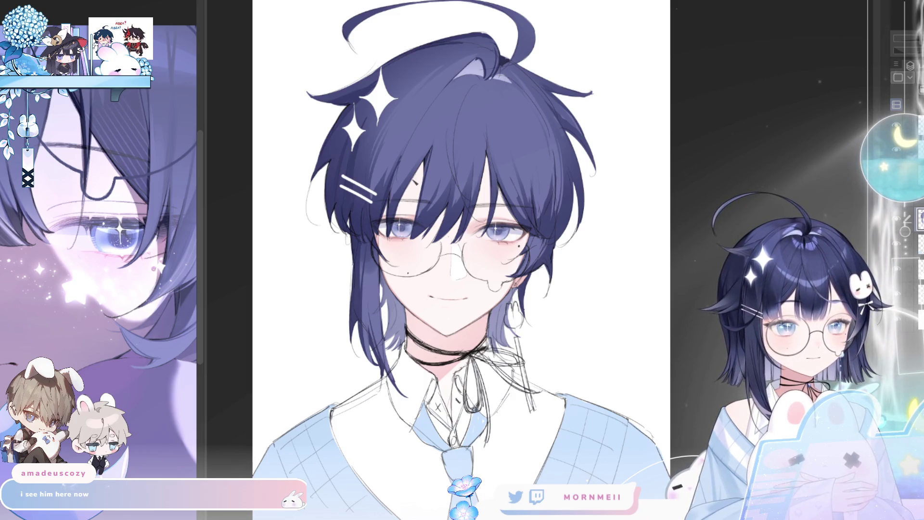
{"action": "key", "text": "h"}
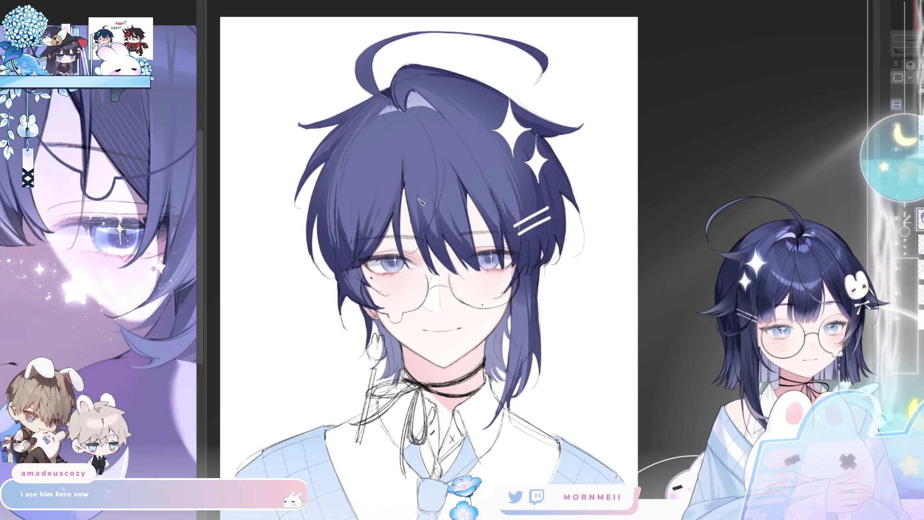
Flip between mirrored and normal views to check hair and proportions, then zoom out fully.
{"action": "key", "text": "h"}
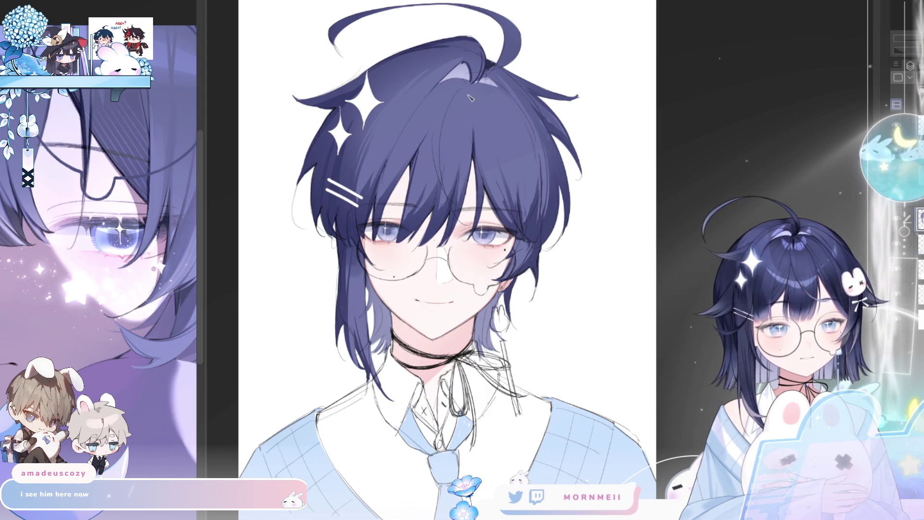
{"action": "key", "text": "h"}
{"action": "key", "text": "h"}
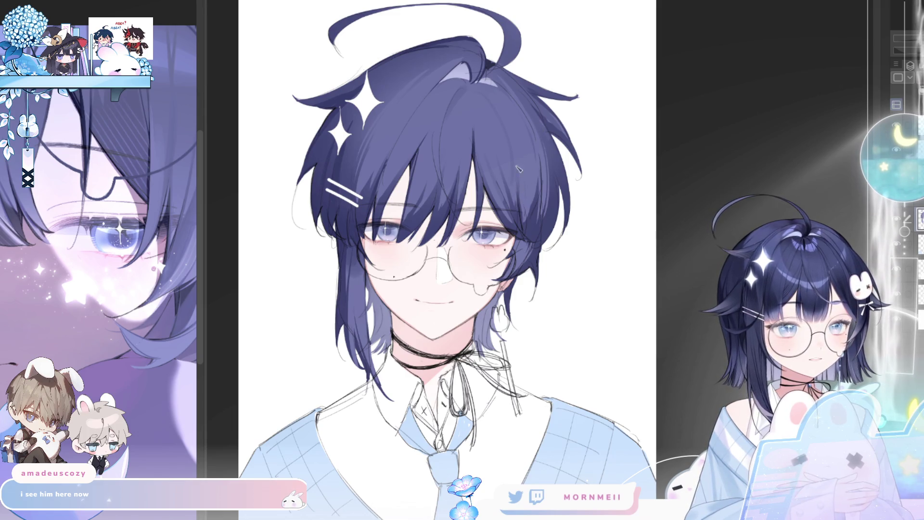
{"action": "key", "text": "h"}
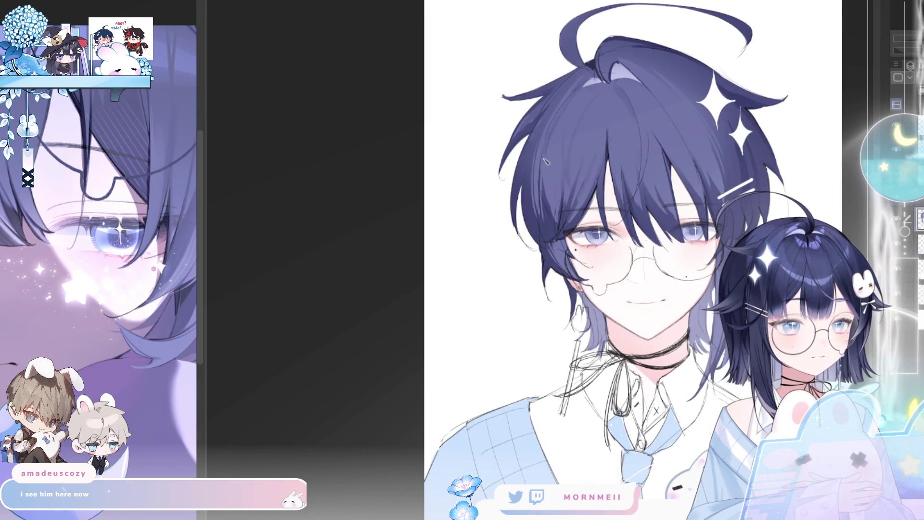
{"action": "key", "text": "h"}
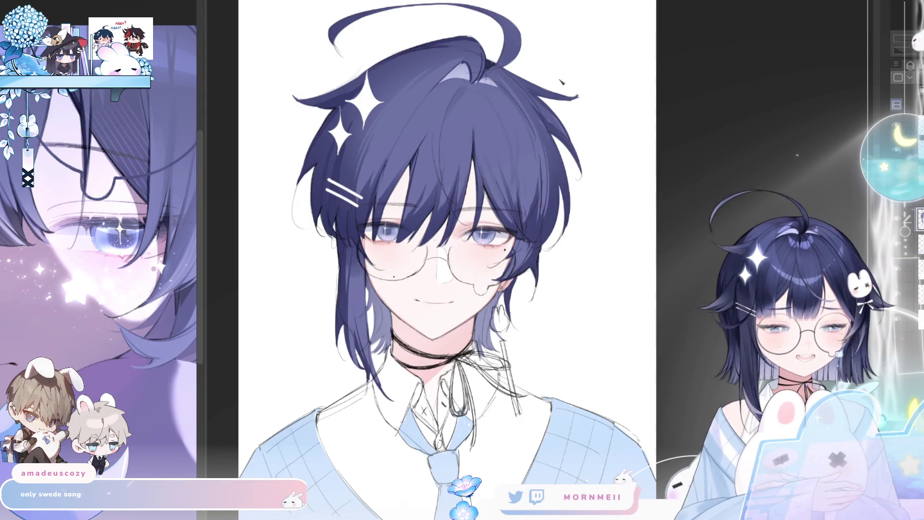
{"action": "key", "text": "h"}
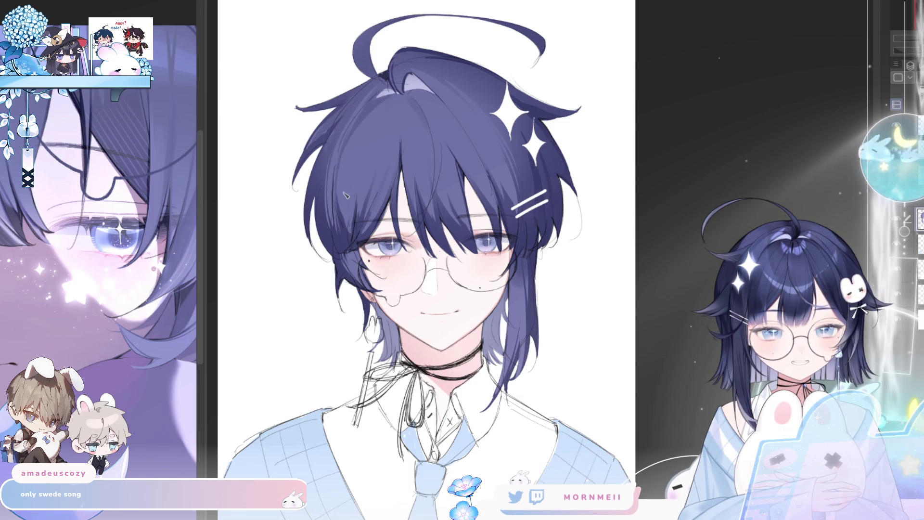
{"action": "key", "text": "h"}
{"action": "key", "text": "h"}
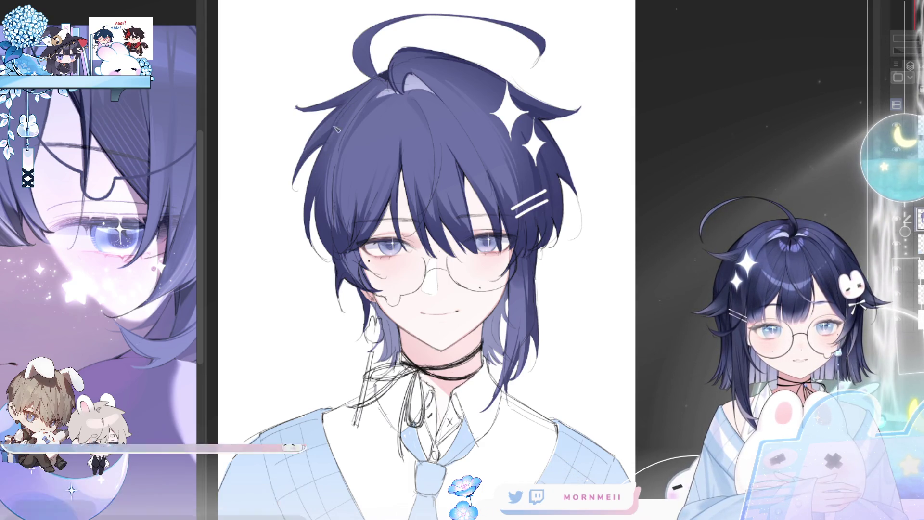
{"action": "scroll", "coordinate": [373, 87], "scroll_direction": "down", "scroll_amount": 1}
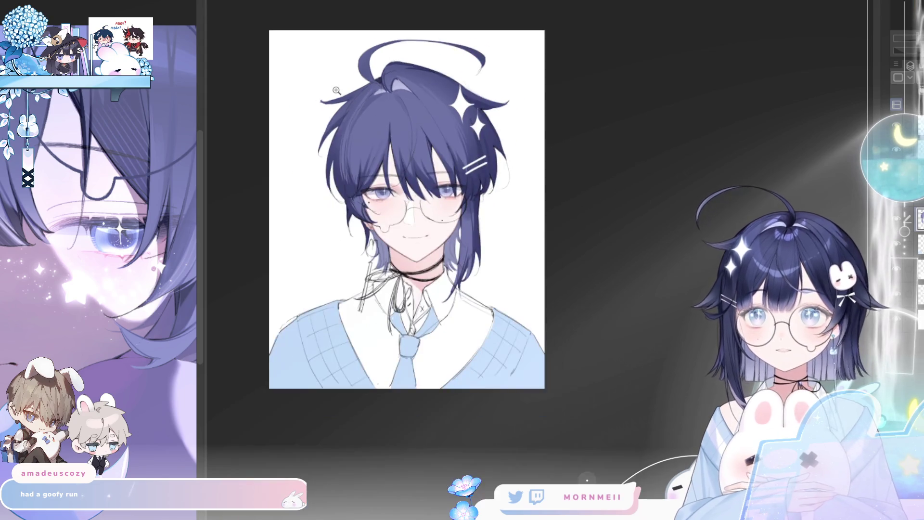
Zoom out to the whole portrait, then magnify the face and glasses with the Zoom tool.
{"action": "scroll", "coordinate": [389, 221], "scroll_direction": "up", "scroll_amount": 2}
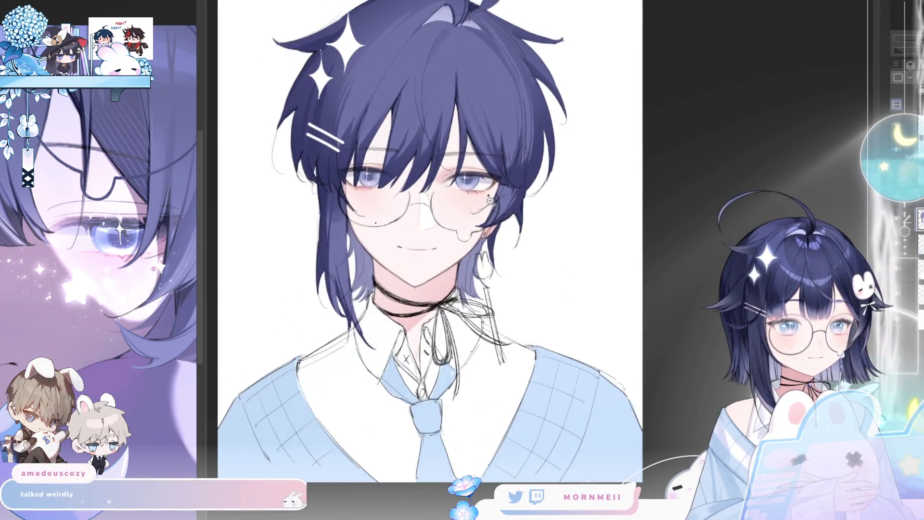
{"action": "scroll", "coordinate": [313, 151], "scroll_direction": "up", "scroll_amount": 1}
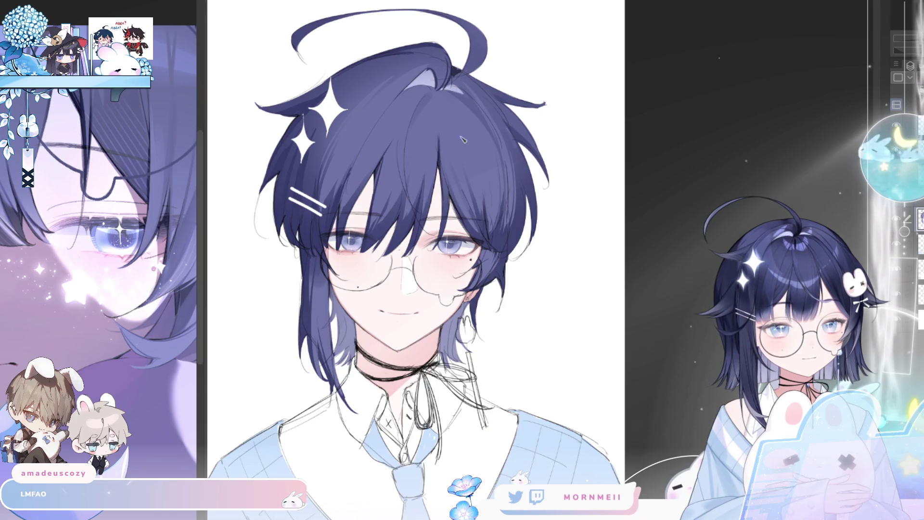
{"action": "key", "text": "ctrl+minus"}
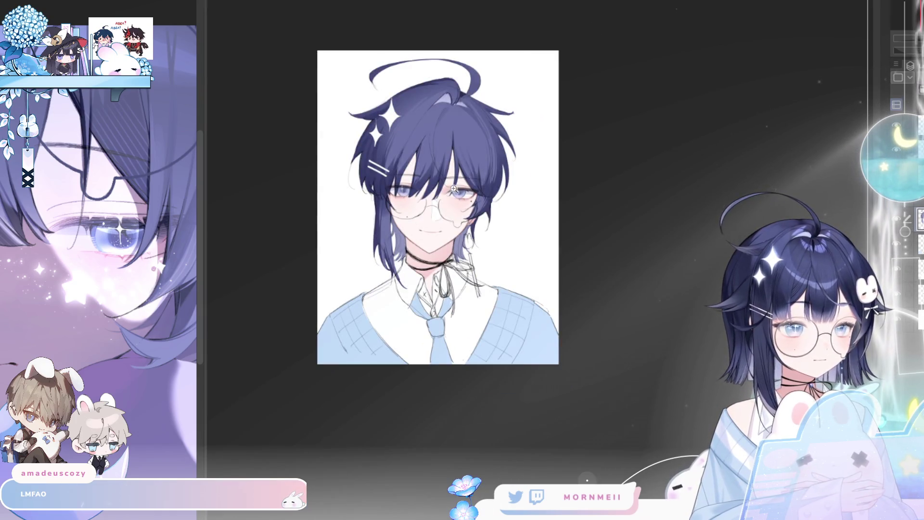
{"action": "left_click", "coordinate": [455, 189]}
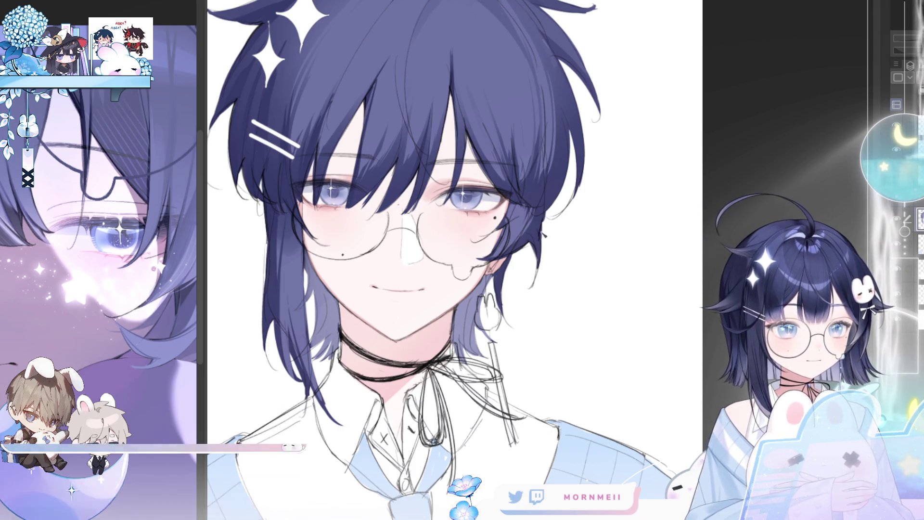
{"action": "key", "text": "h"}
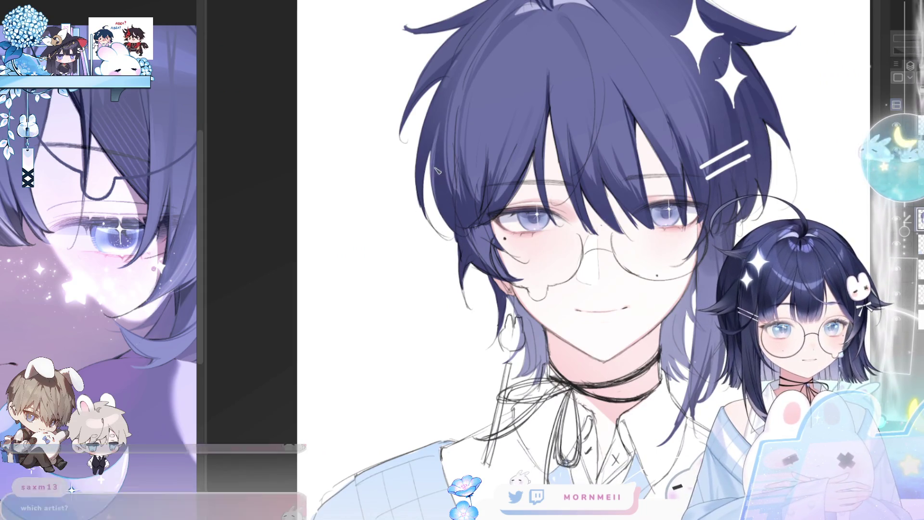
{"action": "key", "text": "ctrl+minus"}
{"action": "key", "text": "h"}
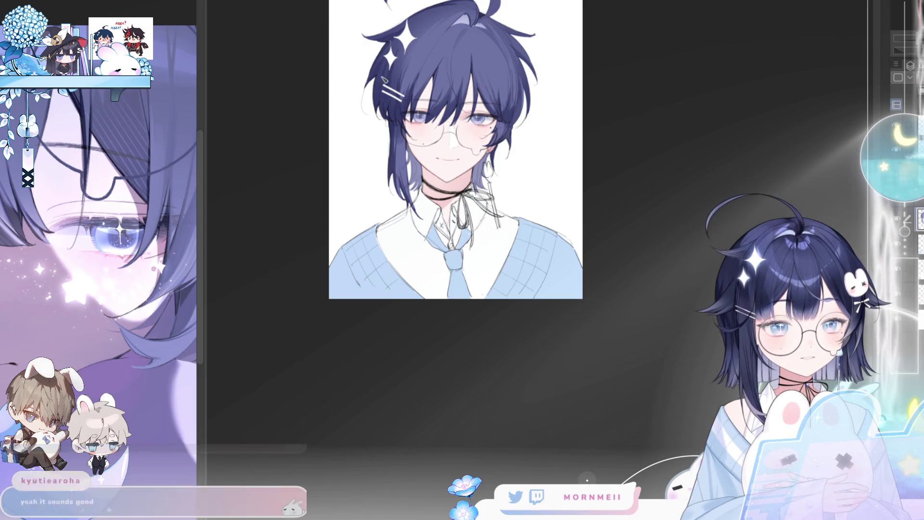
{"action": "key", "text": "h"}
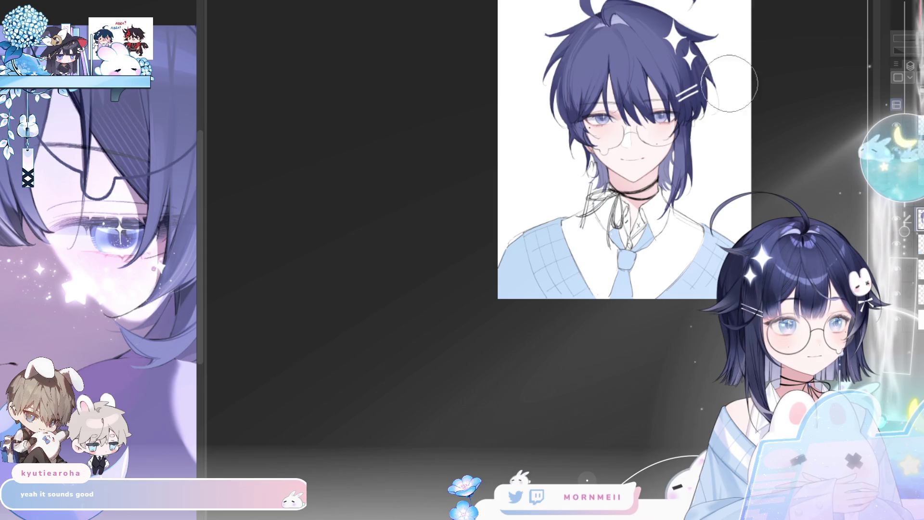
{"action": "key", "text": "h"}
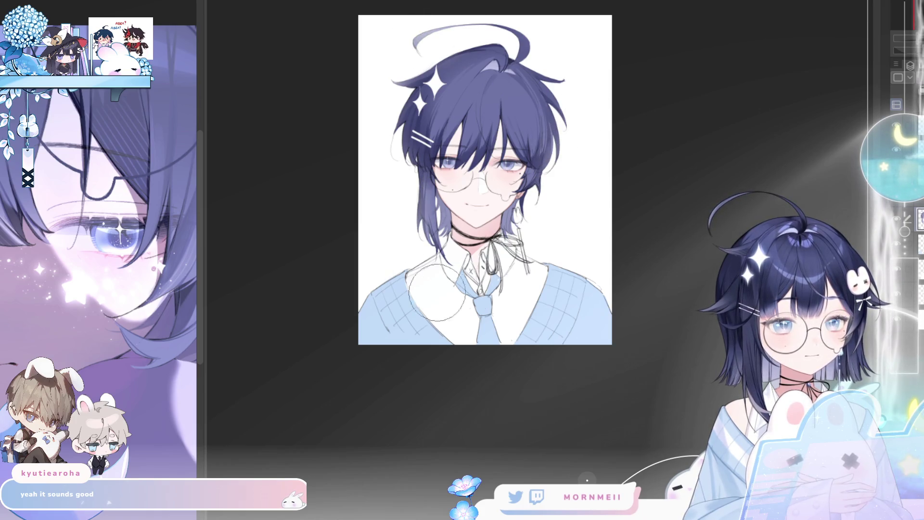
{"action": "key", "text": "h"}
{"action": "key", "text": "h"}
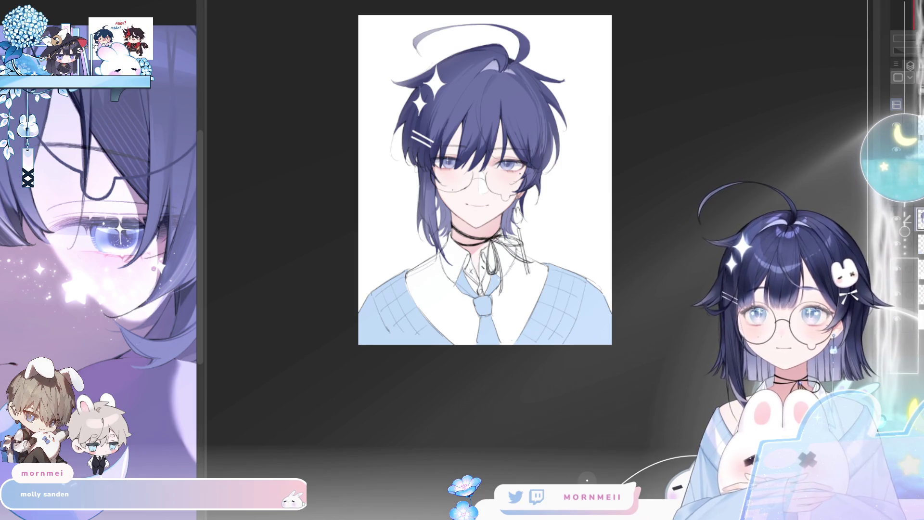
{"action": "key", "text": "h"}
{"action": "key", "text": "h"}
{"action": "scroll", "coordinate": [513, 258], "scroll_direction": "up", "scroll_amount": 4}
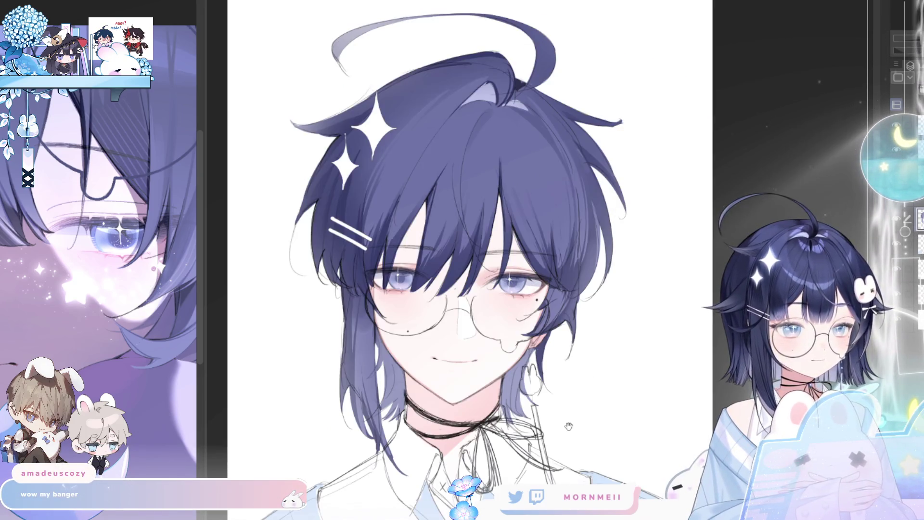
{"action": "left_click_drag", "start_coordinate": [570, 424], "coordinate": [551, 270]}
{"action": "scroll", "coordinate": [546, 243], "scroll_direction": "down", "scroll_amount": 3}
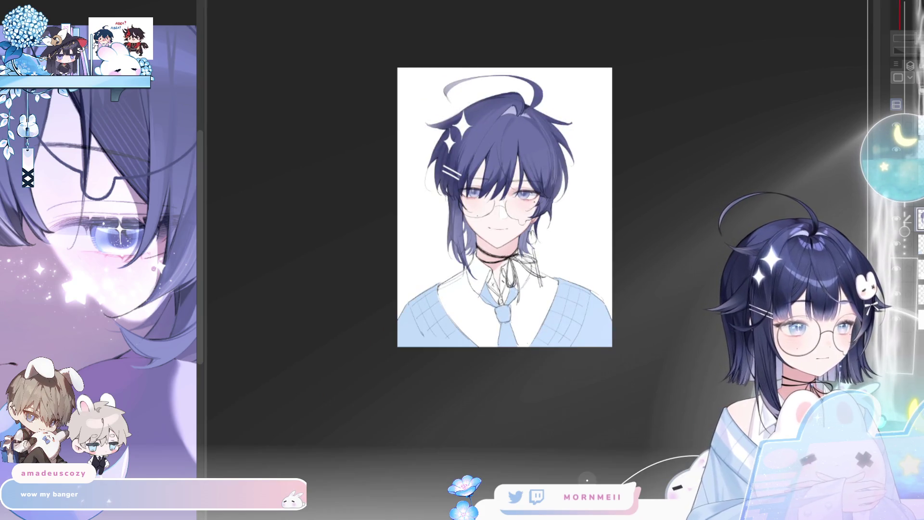
{"action": "scroll", "coordinate": [520, 241], "scroll_direction": "up", "scroll_amount": 3}
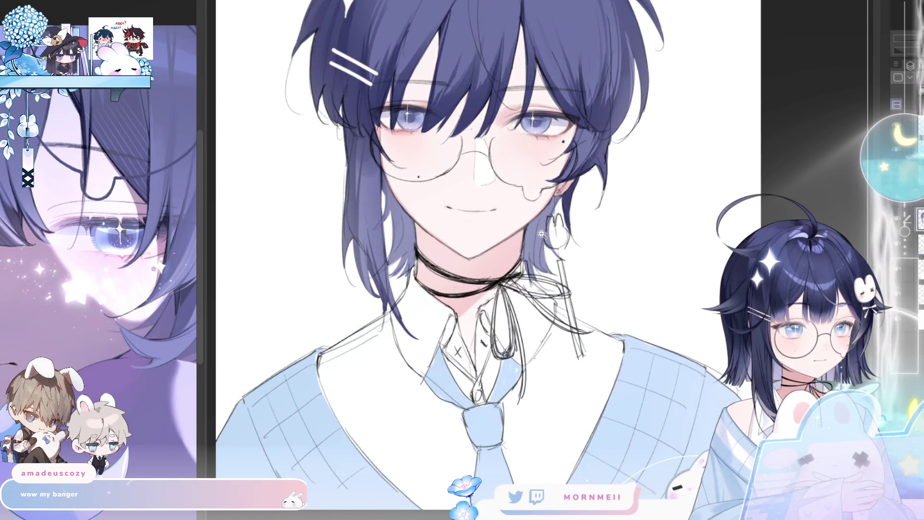
{"action": "scroll", "coordinate": [538, 241], "scroll_direction": "down", "scroll_amount": 2}
{"action": "scroll", "coordinate": [774, 136], "scroll_direction": "up", "scroll_amount": 2}
{"action": "scroll", "coordinate": [774, 135], "scroll_direction": "down", "scroll_amount": 2}
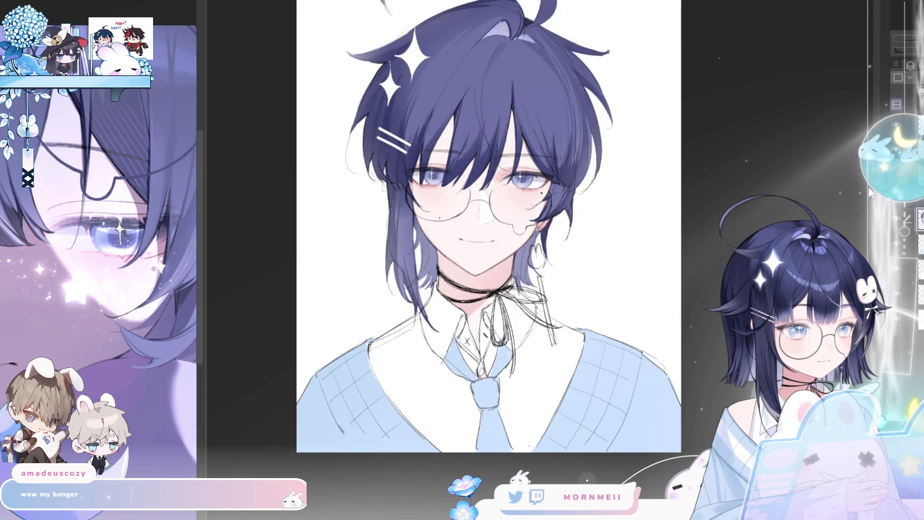
{"action": "scroll", "coordinate": [845, 111], "scroll_direction": "up", "scroll_amount": 2}
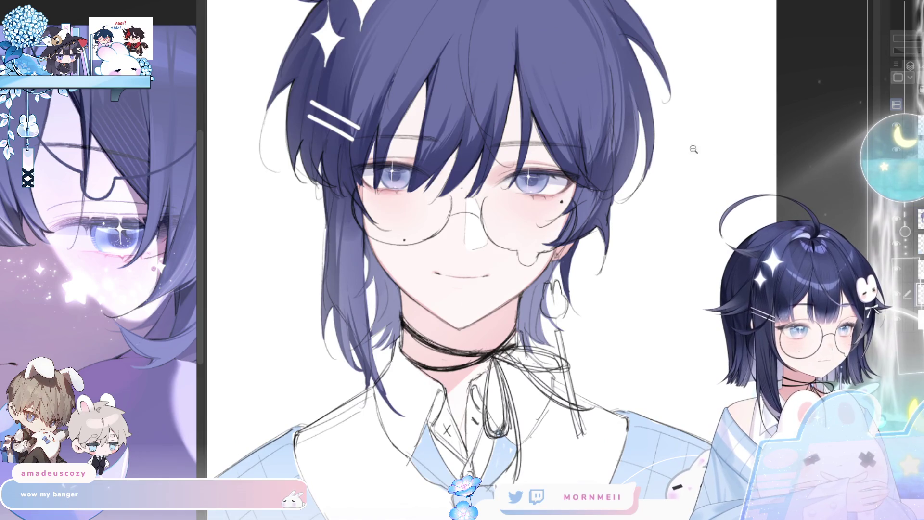
{"action": "scroll", "coordinate": [490, 116], "scroll_direction": "up", "scroll_amount": 2}
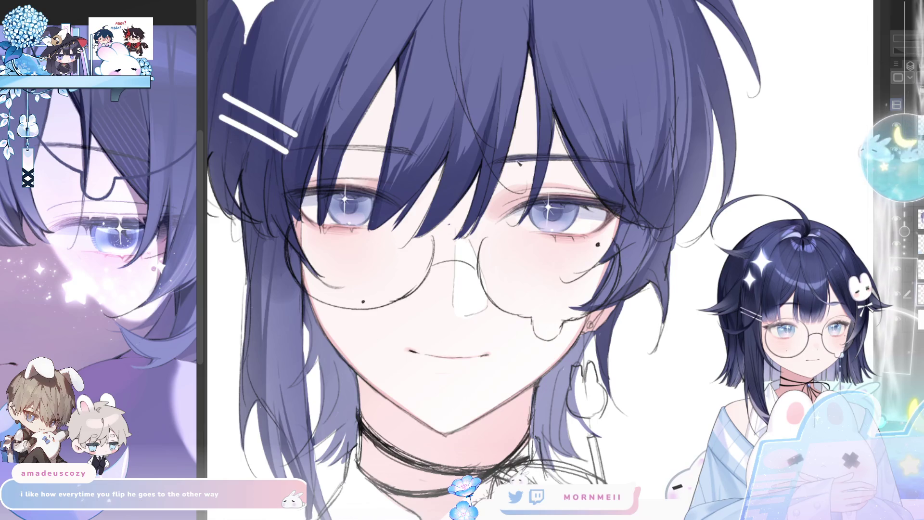
{"action": "key", "text": "h"}
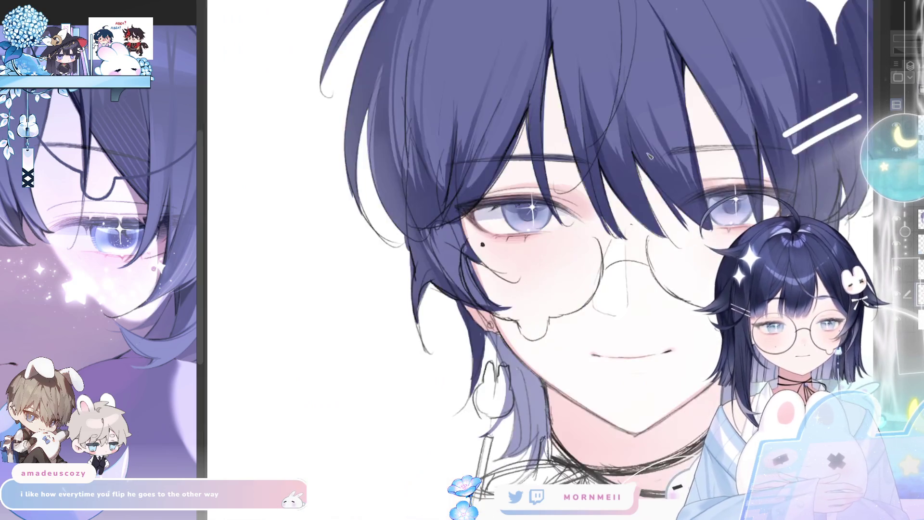
{"action": "mouse_move", "coordinate": [509, 174]}
{"action": "left_mouse_down"}
{"action": "mouse_move", "coordinate": [553, 169]}
{"action": "mouse_move", "coordinate": [518, 170]}
{"action": "left_mouse_up"}
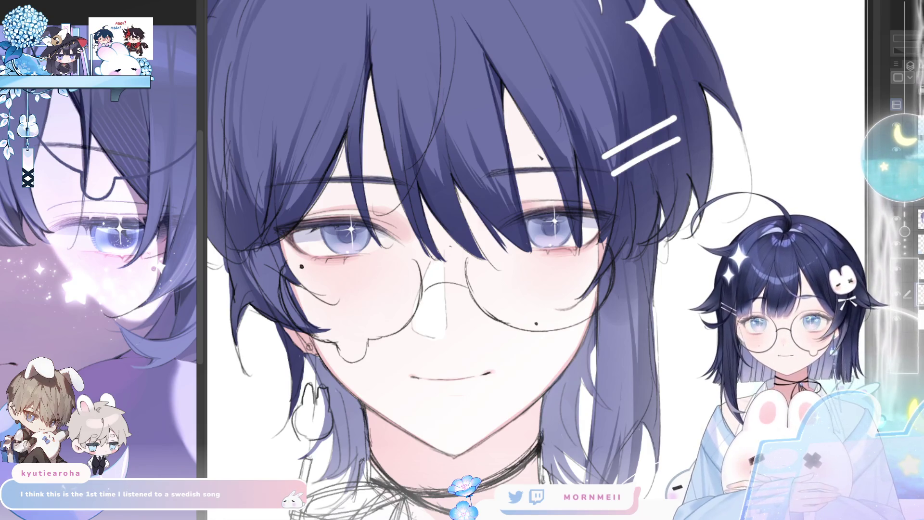
{"action": "key", "text": "h"}
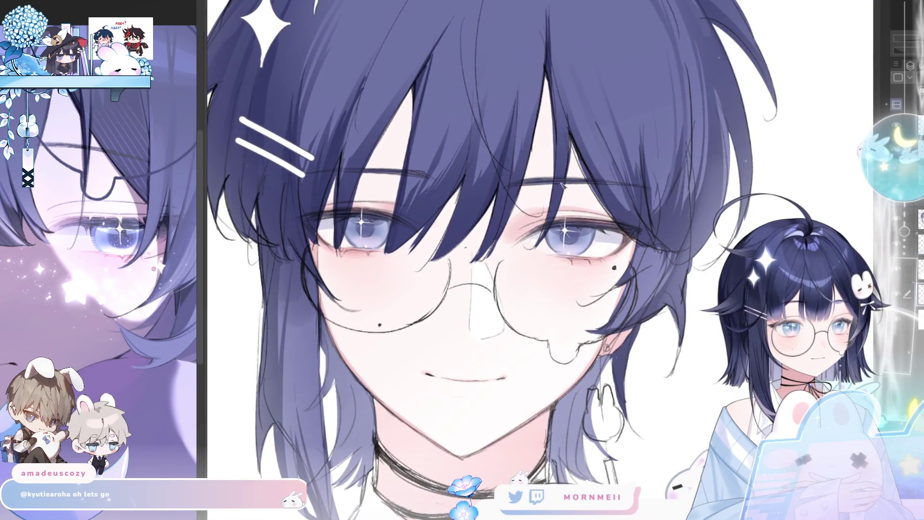
{"action": "left_click_drag", "start_coordinate": [559, 187], "coordinate": [369, 195]}
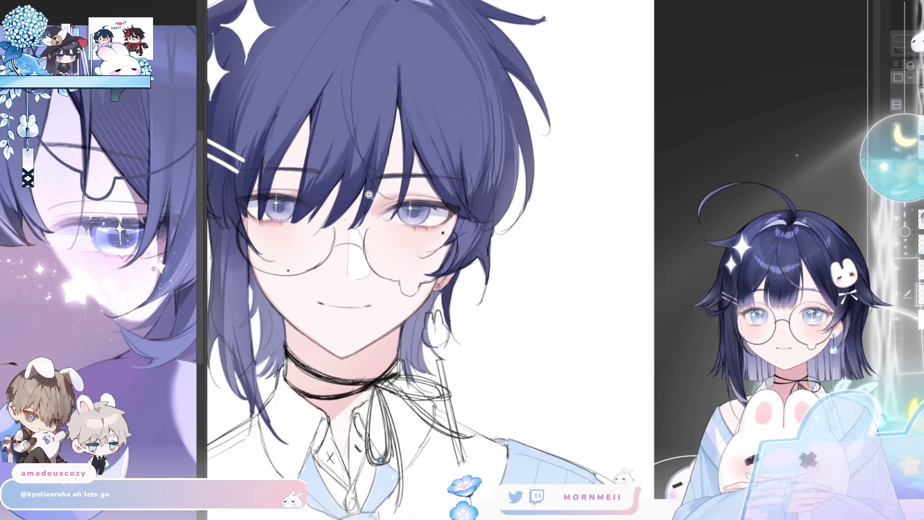
{"action": "key", "text": "h"}
{"action": "key", "text": "h"}
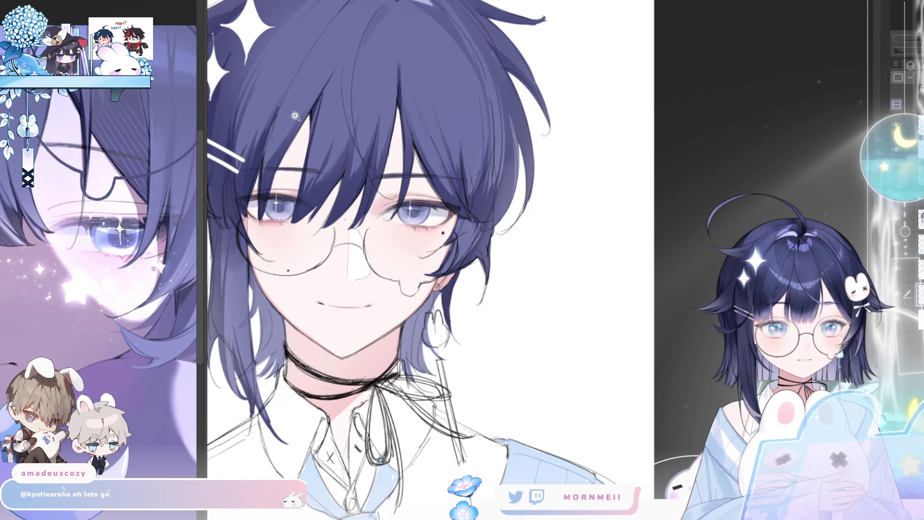
{"action": "left_click_drag", "start_coordinate": [269, 125], "coordinate": [292, 185]}
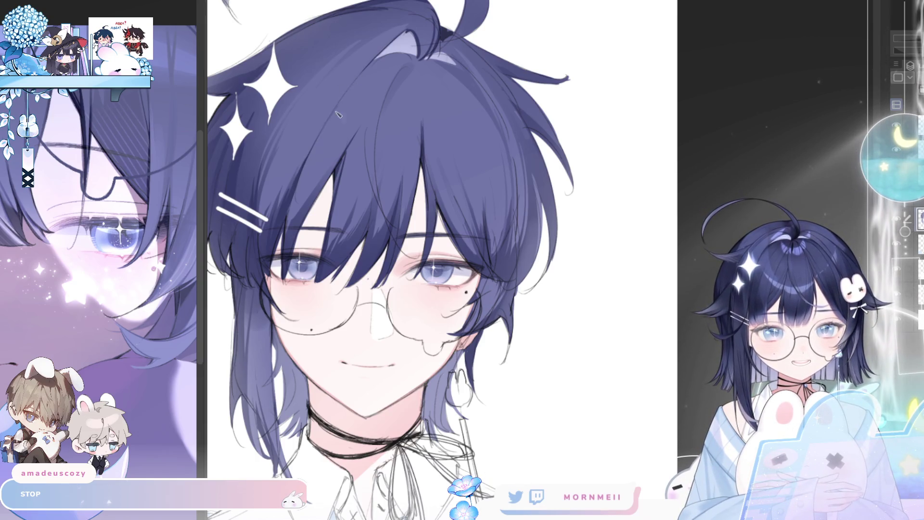
{"action": "left_click_drag", "start_coordinate": [357, 99], "coordinate": [313, 130]}
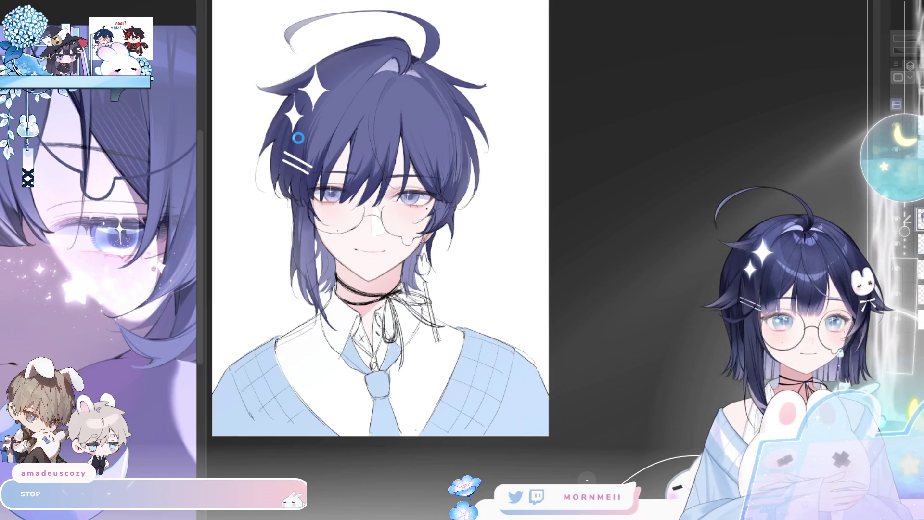
{"action": "left_click", "coordinate": [339, 110]}
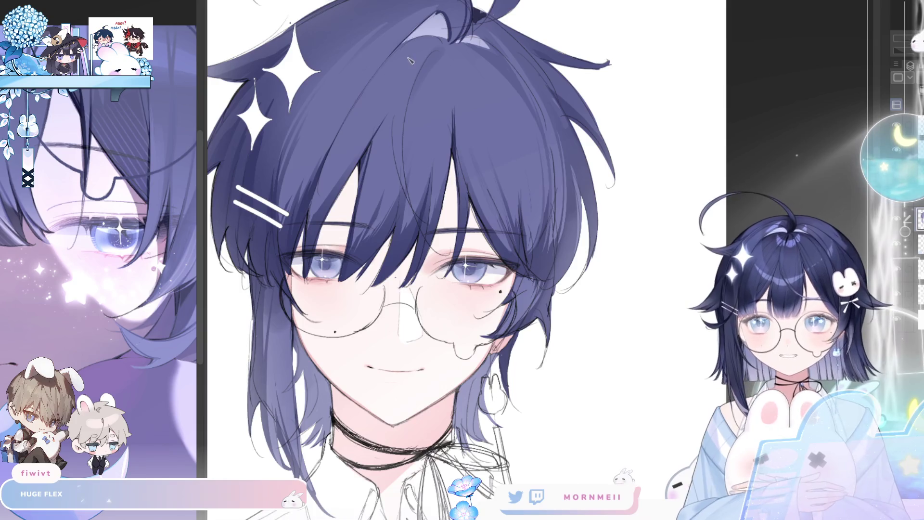
{"action": "left_click_drag", "start_coordinate": [359, 104], "coordinate": [325, 154]}
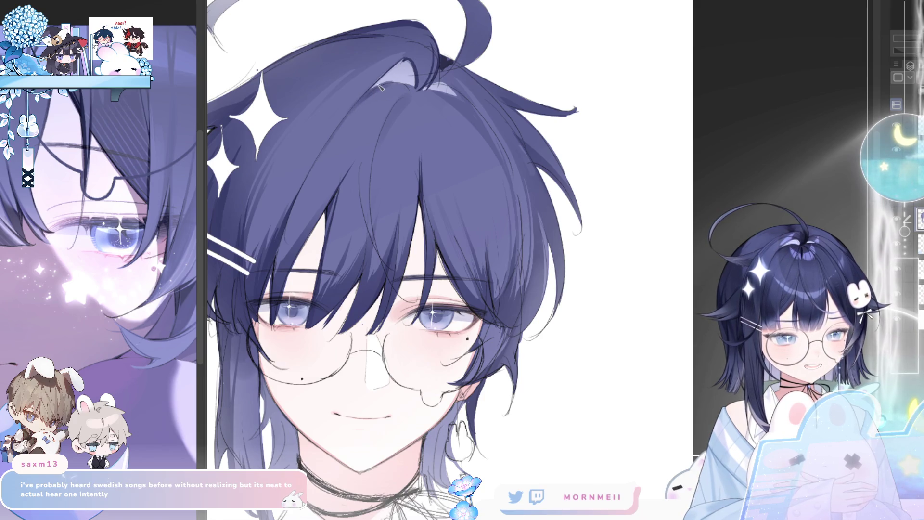
{"action": "scroll", "coordinate": [413, 86], "scroll_direction": "down", "scroll_amount": 2}
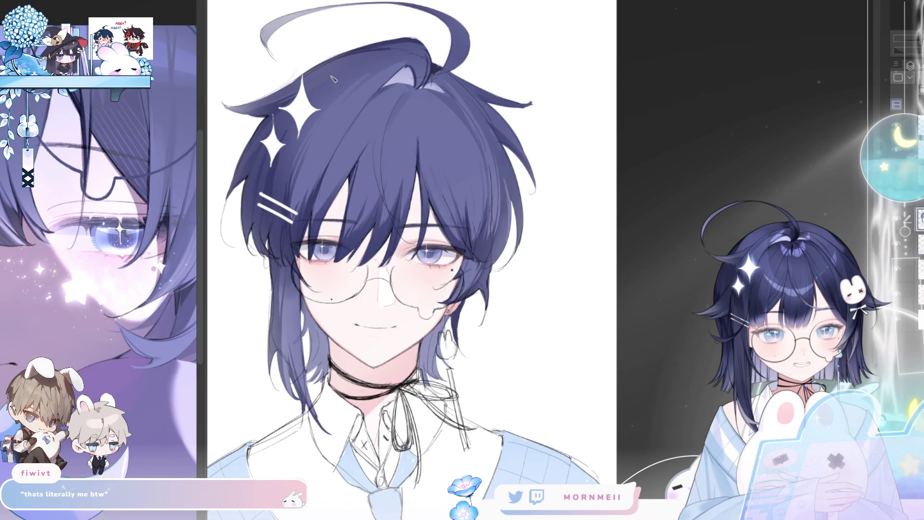
{"action": "key", "text": "ctrl+minus"}
{"action": "key", "text": "h"}
{"action": "key", "text": "h"}
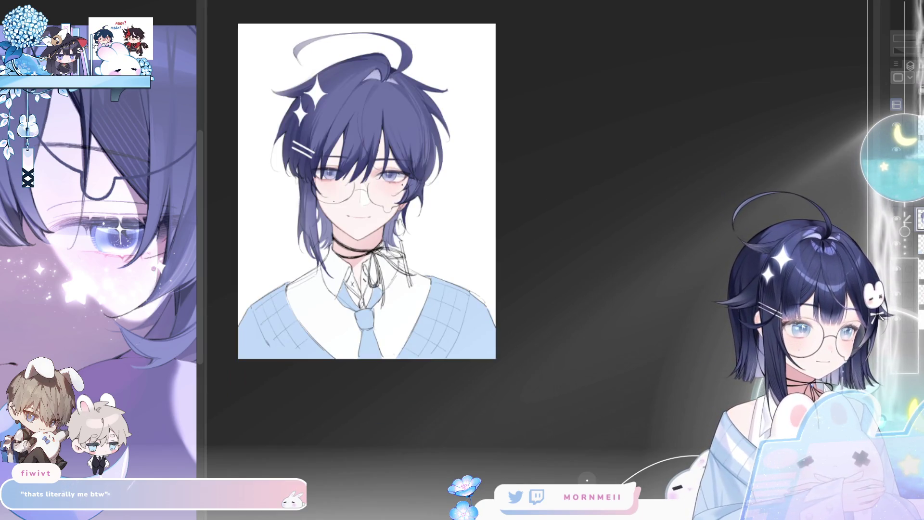
Zoom in near the hairpin, draw a dark strand down the hair's outer edge, then zoom back out.
{"action": "left_click", "coordinate": [306, 133]}
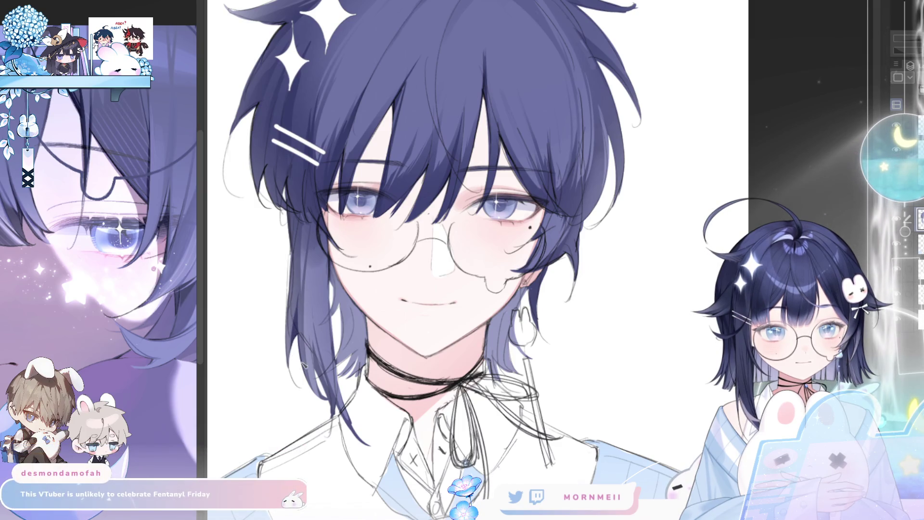
{"action": "left_click_drag", "start_coordinate": [296, 246], "coordinate": [286, 346]}
{"action": "left_click_drag", "start_coordinate": [343, 221], "coordinate": [285, 238]}
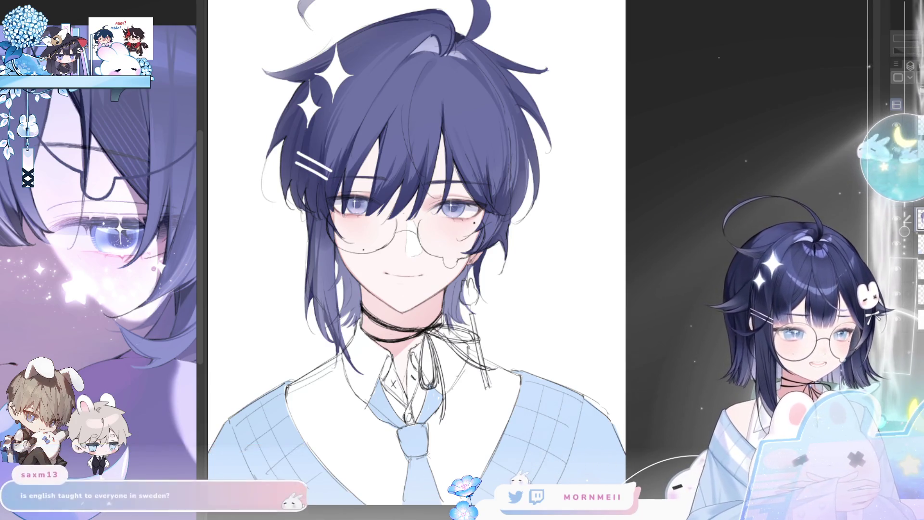
{"action": "key", "text": "ctrl+minus"}
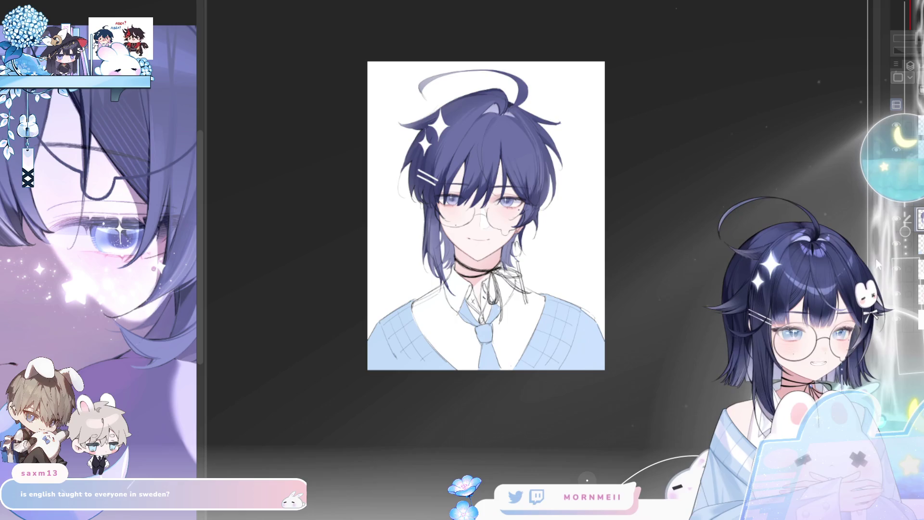
{"action": "key", "text": "ctrl+plus"}
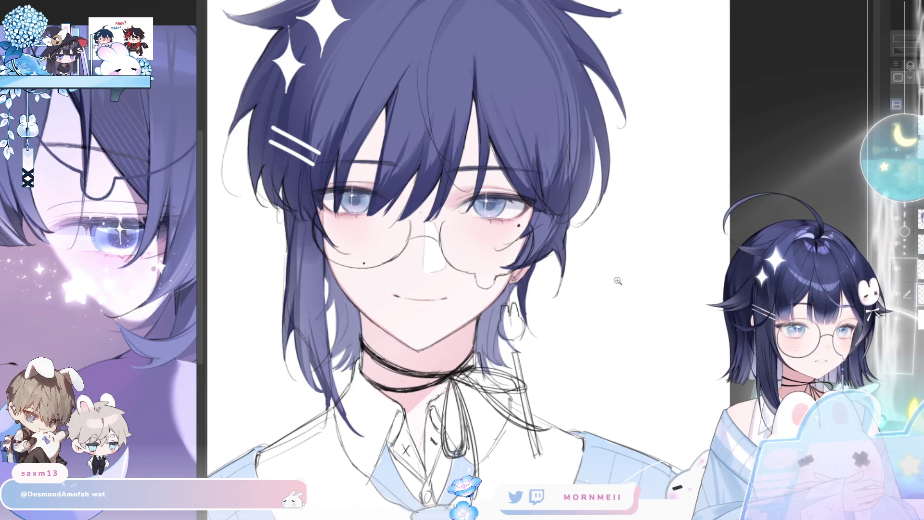
Zoom in and out on the portrait to inspect the face, glasses and full bust.
{"action": "key", "text": "ctrl+0"}
{"action": "left_click_drag", "start_coordinate": [402, 352], "coordinate": [259, 353]}
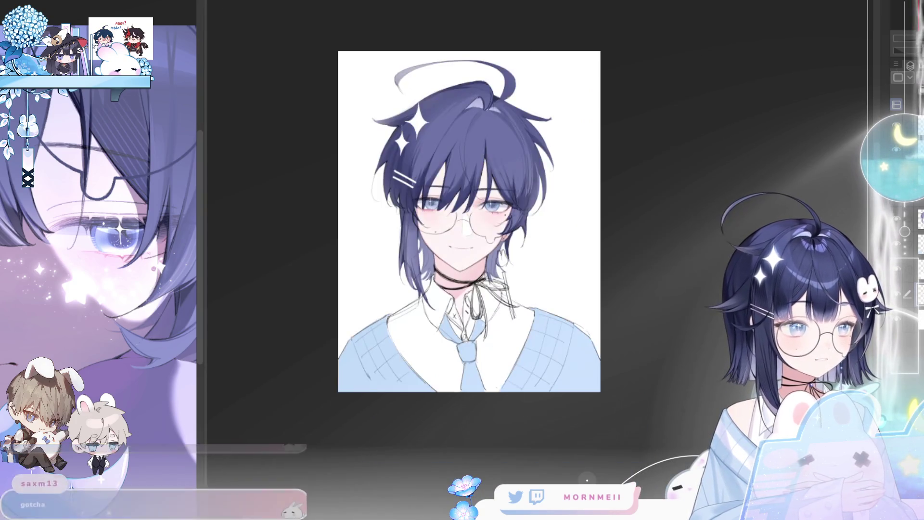
{"action": "key", "text": "ctrl+plus"}
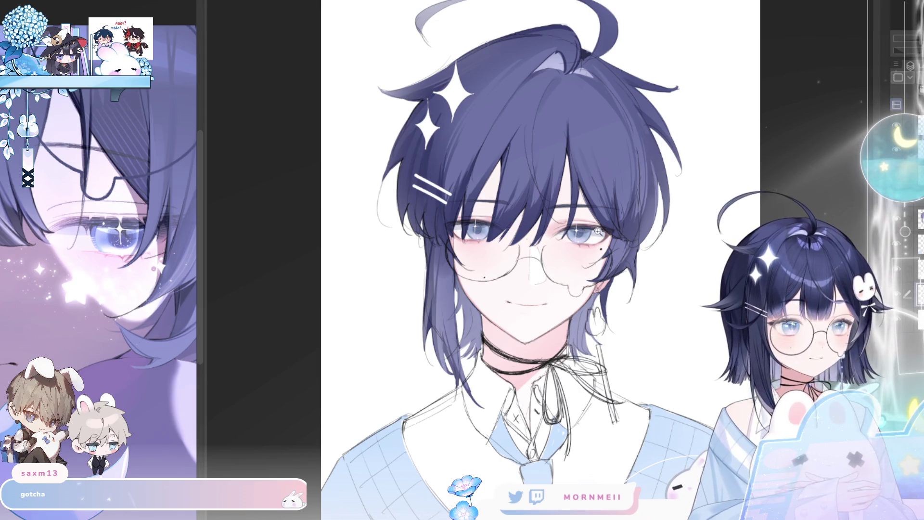
{"action": "key", "text": "ctrl+plus"}
{"action": "key", "text": "ctrl+0"}
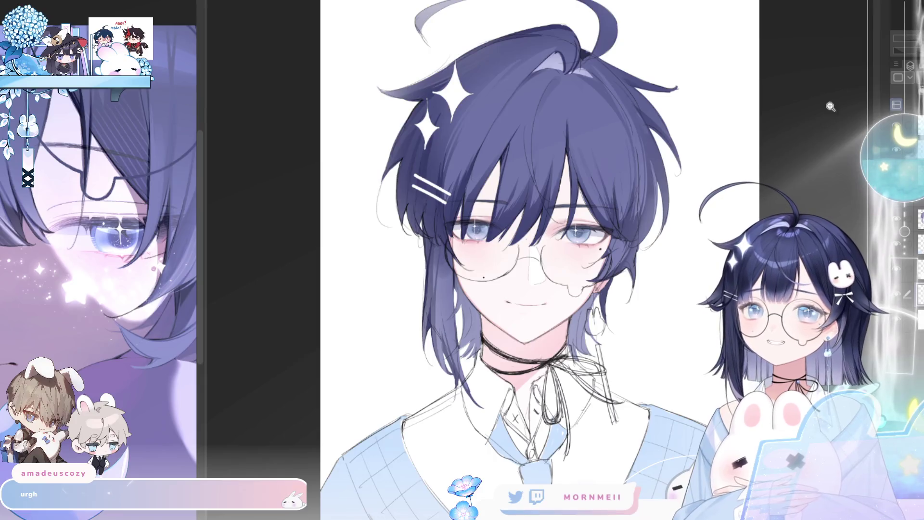
{"action": "scroll", "coordinate": [644, 142], "scroll_direction": "down", "scroll_amount": 1}
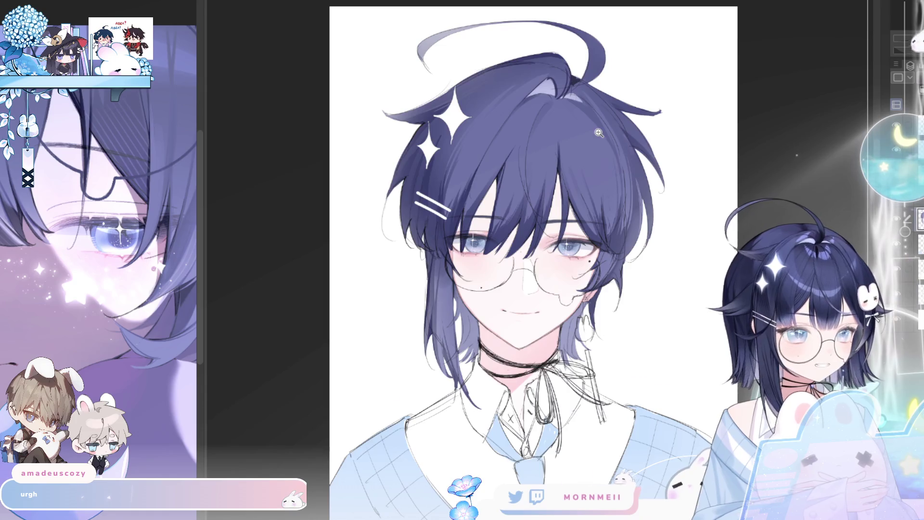
{"action": "scroll", "coordinate": [548, 232], "scroll_direction": "down", "scroll_amount": 2}
{"action": "scroll", "coordinate": [547, 232], "scroll_direction": "up", "scroll_amount": 4}
{"action": "scroll", "coordinate": [548, 231], "scroll_direction": "up", "scroll_amount": 2}
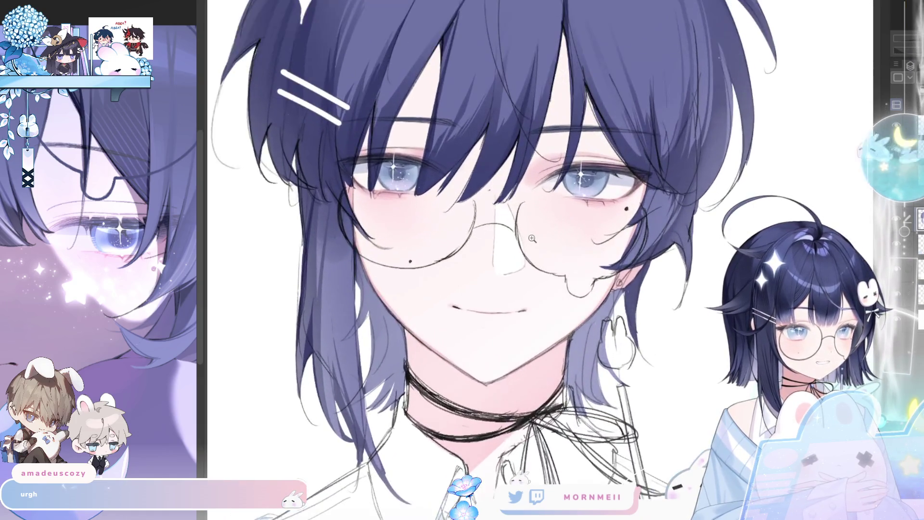
{"action": "scroll", "coordinate": [680, 268], "scroll_direction": "down", "scroll_amount": 2}
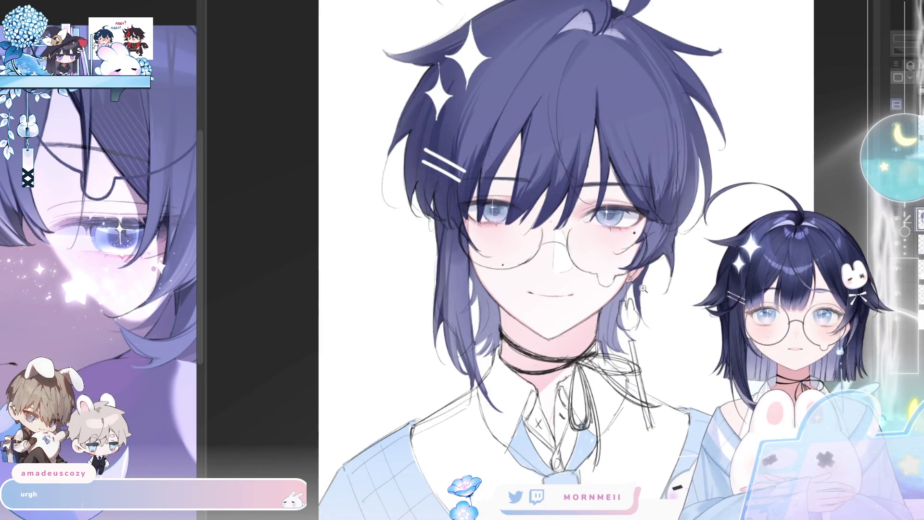
{"action": "scroll", "coordinate": [569, 204], "scroll_direction": "down", "scroll_amount": 1}
{"action": "scroll", "coordinate": [634, 179], "scroll_direction": "up", "scroll_amount": 1}
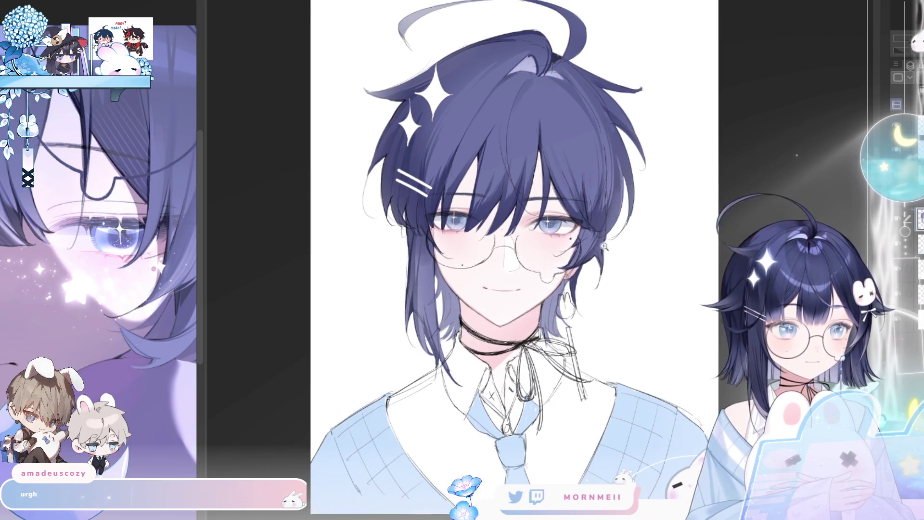
{"action": "scroll", "coordinate": [613, 227], "scroll_direction": "up", "scroll_amount": 1}
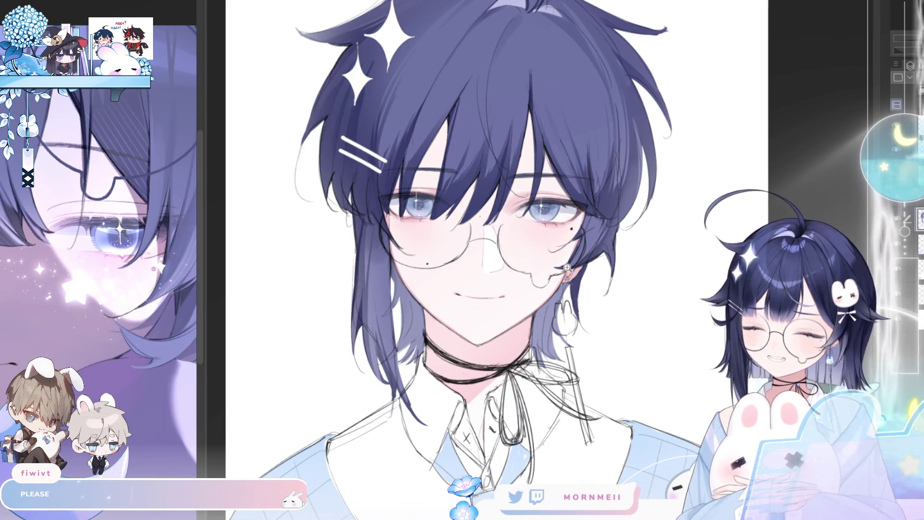
On the mirrored canvas, draw a curled navy strand beside the ear, then restore and fit the view.
{"action": "key", "text": "h"}
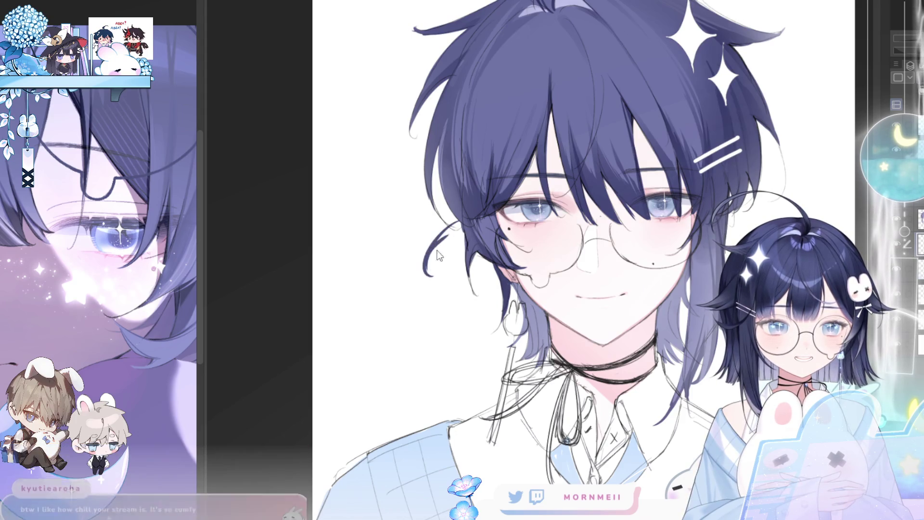
{"action": "left_click_drag", "start_coordinate": [461, 222], "coordinate": [427, 273]}
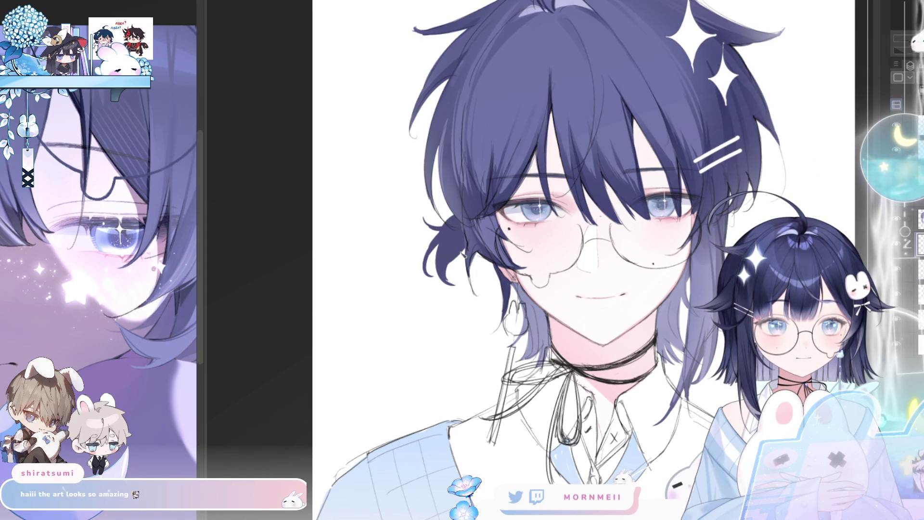
{"action": "key", "text": "h"}
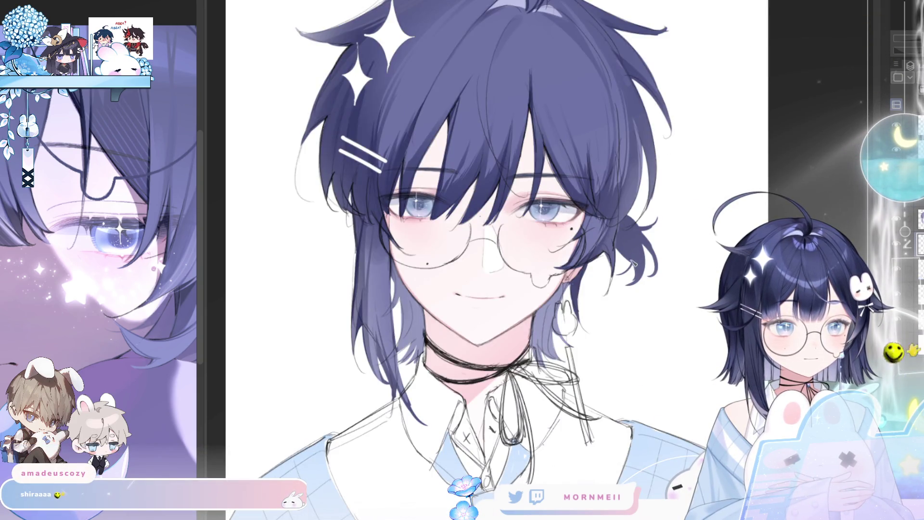
{"action": "key", "text": "ctrl+0"}
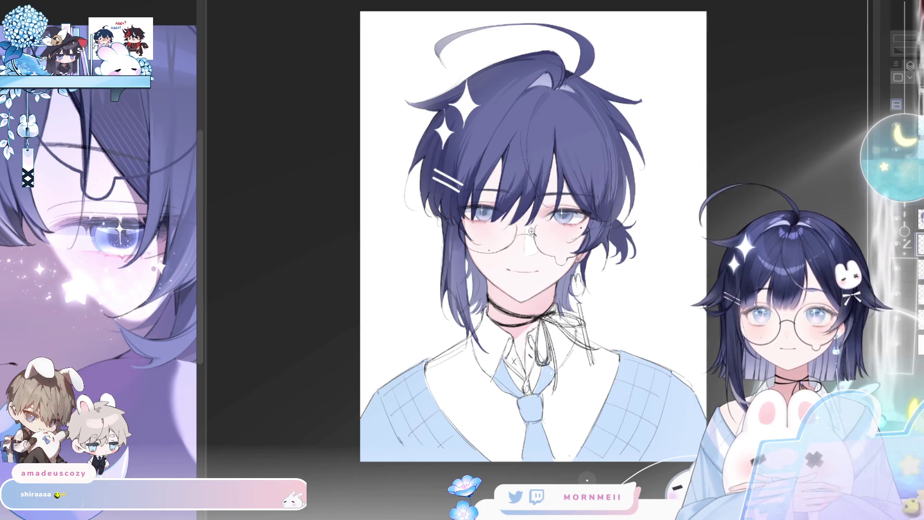
{"action": "left_click_drag", "start_coordinate": [459, 354], "coordinate": [350, 369]}
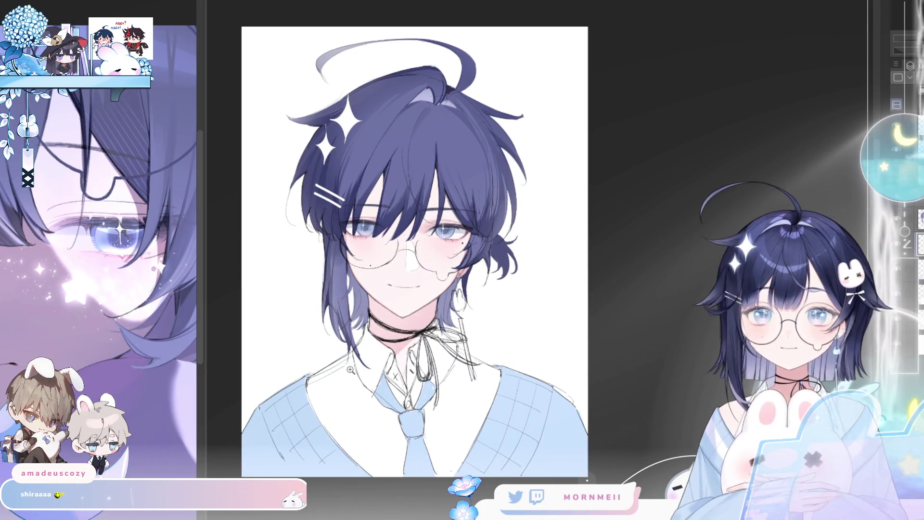
{"action": "key", "text": "ctrl+t"}
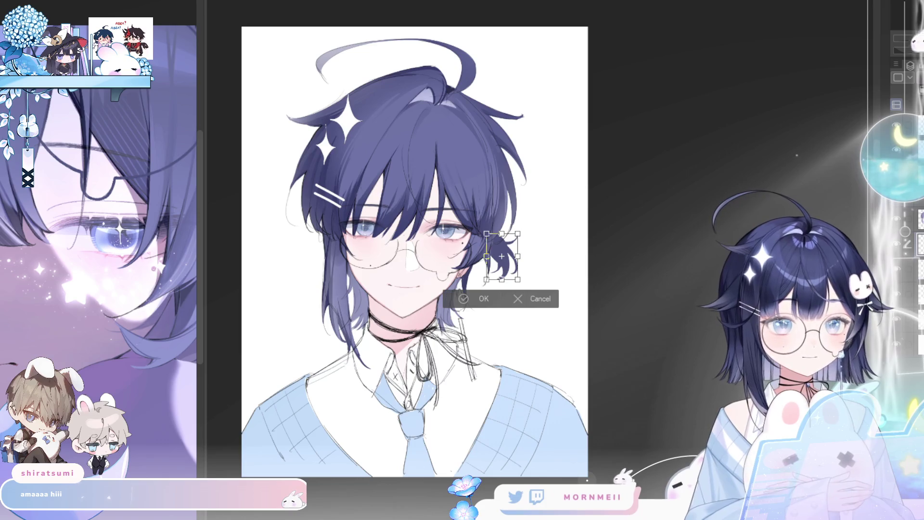
{"action": "left_click_drag", "start_coordinate": [501, 256], "coordinate": [504, 262]}
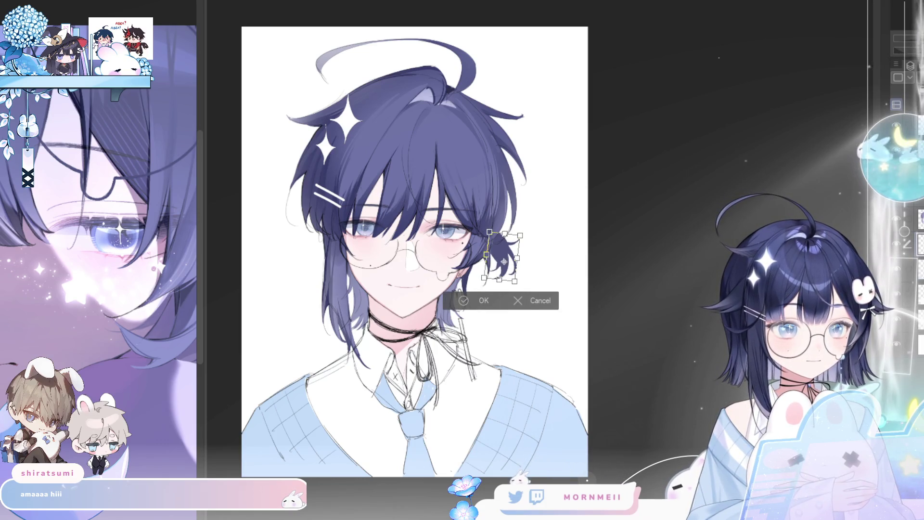
{"action": "left_click", "coordinate": [464, 301]}
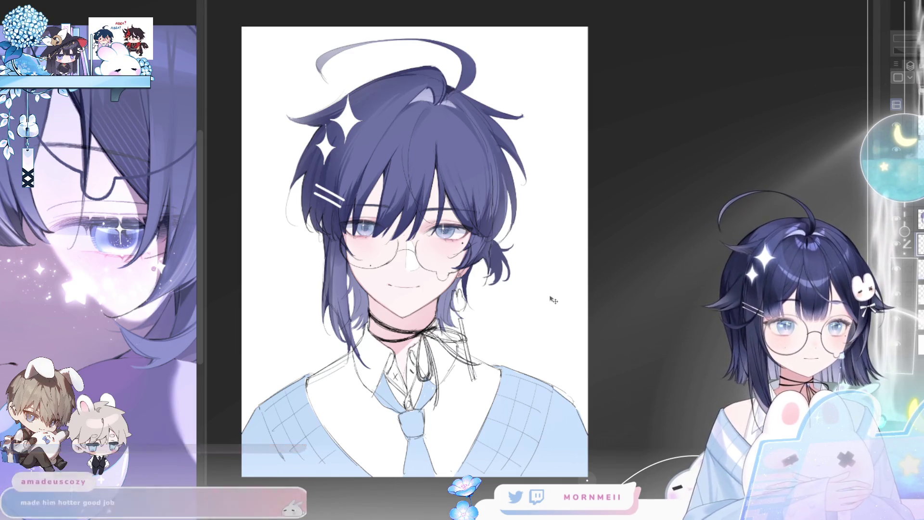
{"action": "key", "text": "h"}
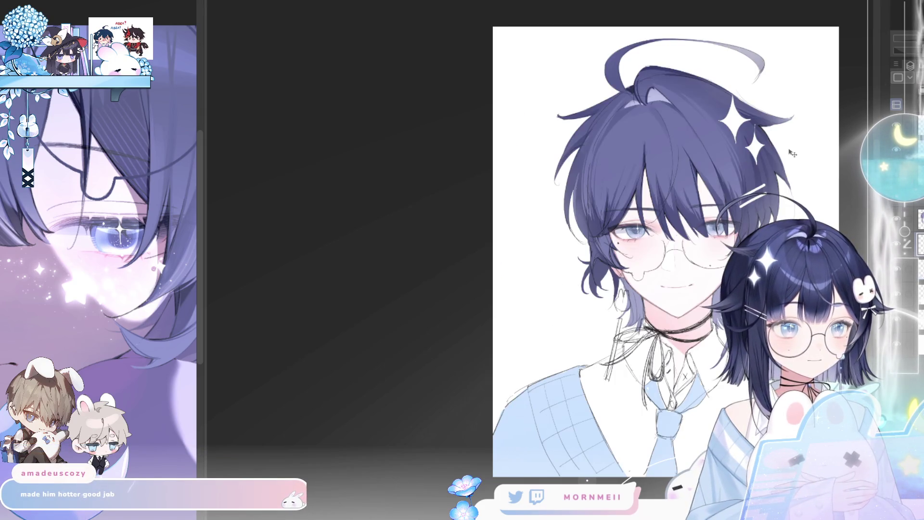
{"action": "key", "text": "h"}
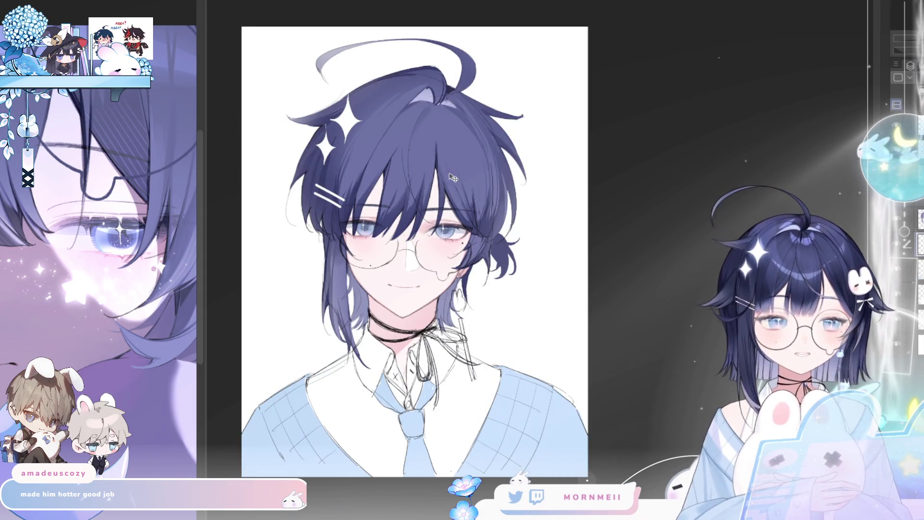
{"action": "scroll", "coordinate": [453, 177], "scroll_direction": "up", "scroll_amount": 3}
{"action": "scroll", "coordinate": [452, 177], "scroll_direction": "down", "scroll_amount": 2}
{"action": "scroll", "coordinate": [452, 177], "scroll_direction": "down", "scroll_amount": 2}
{"action": "scroll", "coordinate": [481, 348], "scroll_direction": "up", "scroll_amount": 3}
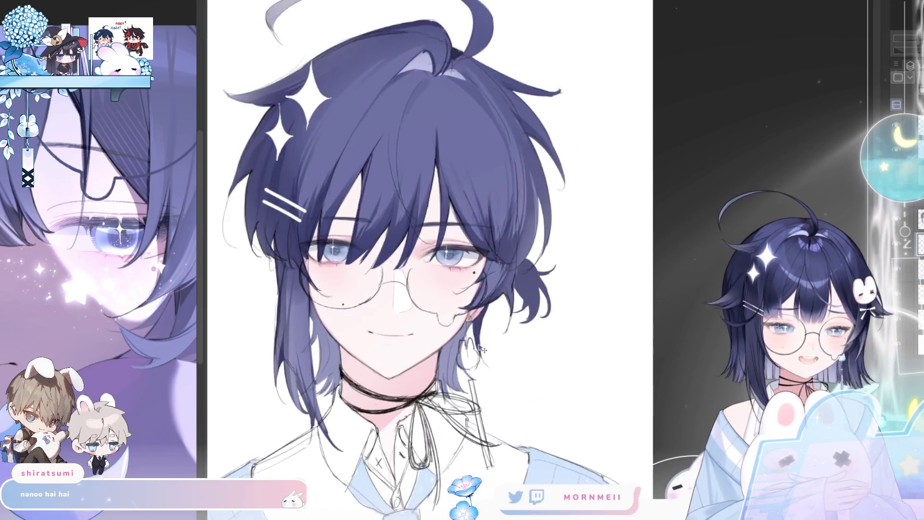
{"action": "scroll", "coordinate": [480, 347], "scroll_direction": "up", "scroll_amount": 3}
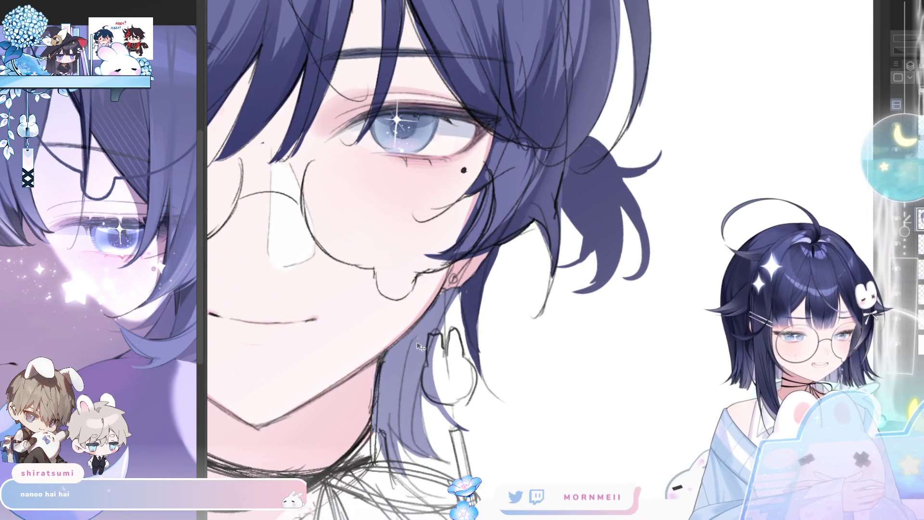
{"action": "left_click_drag", "start_coordinate": [481, 279], "coordinate": [481, 366]}
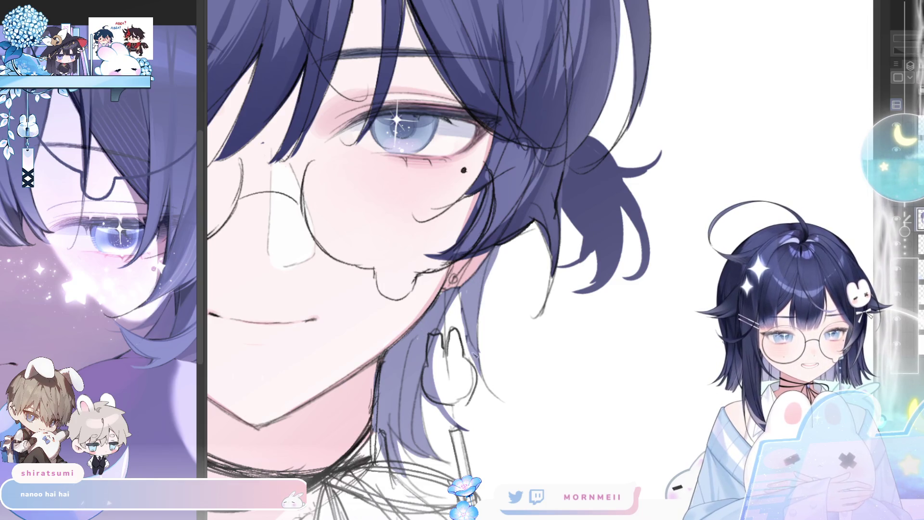
Switch to another layer and inspect the face up close and mirrored.
{"action": "key", "text": "ctrl+0"}
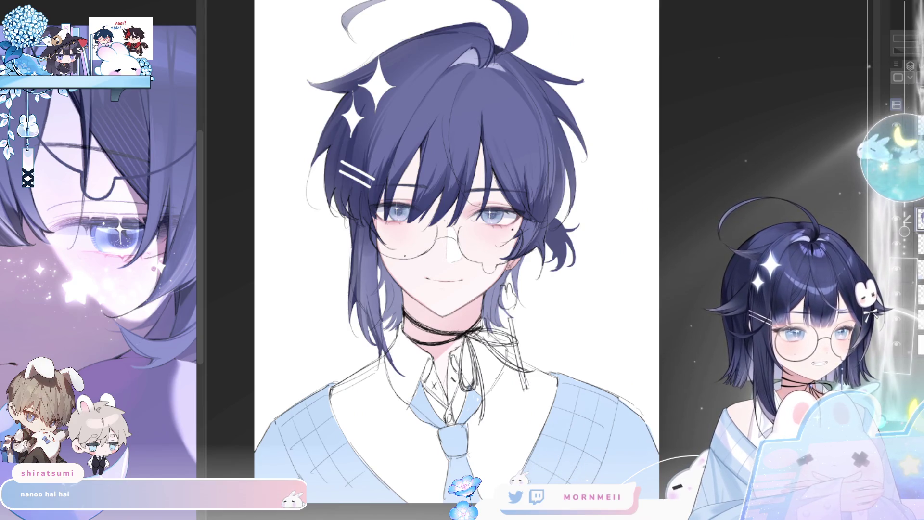
{"action": "left_click", "coordinate": [908, 273]}
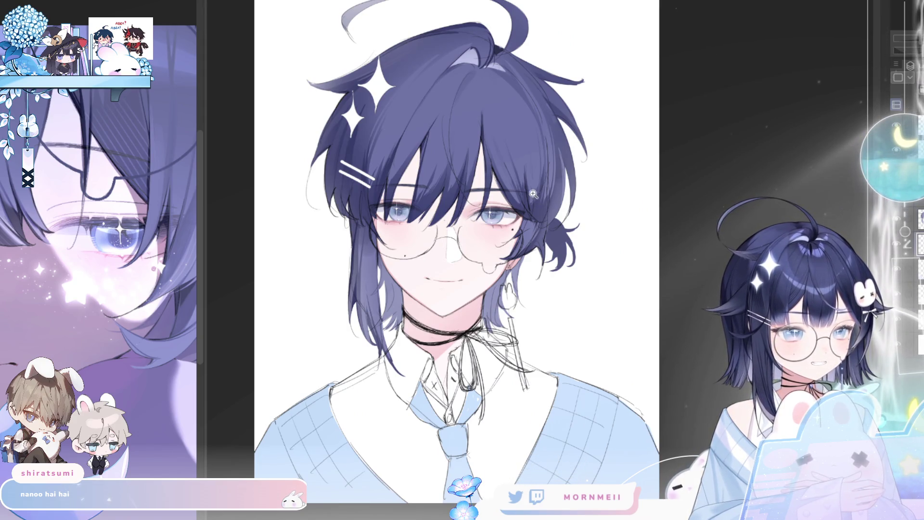
{"action": "left_click", "coordinate": [499, 187]}
{"action": "key", "text": "h"}
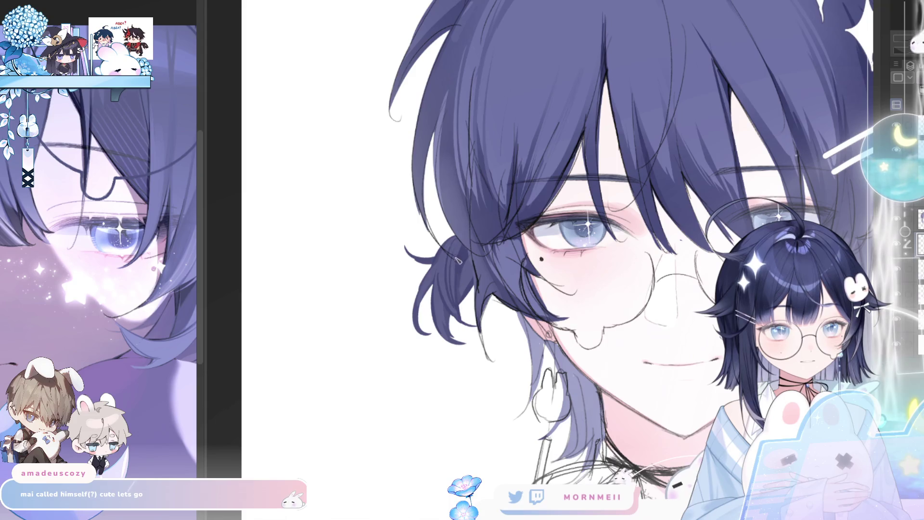
{"action": "key", "text": "h"}
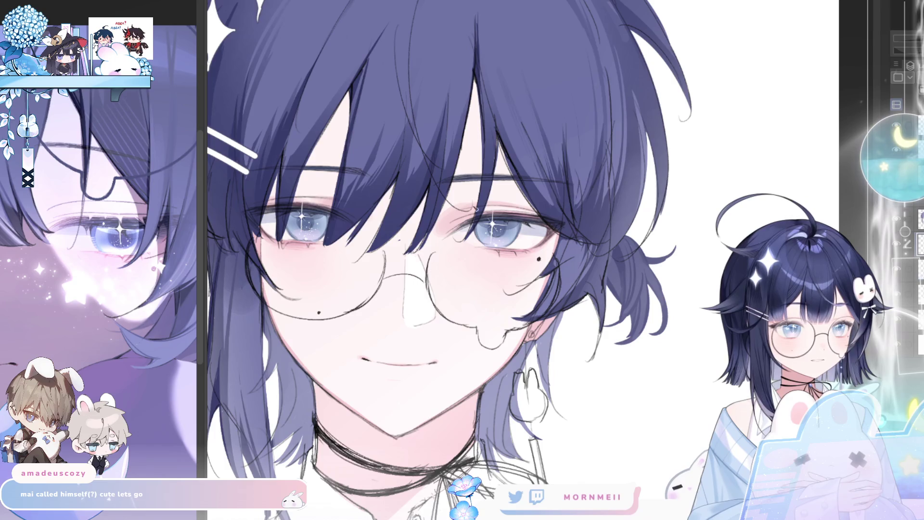
{"action": "key", "text": "h"}
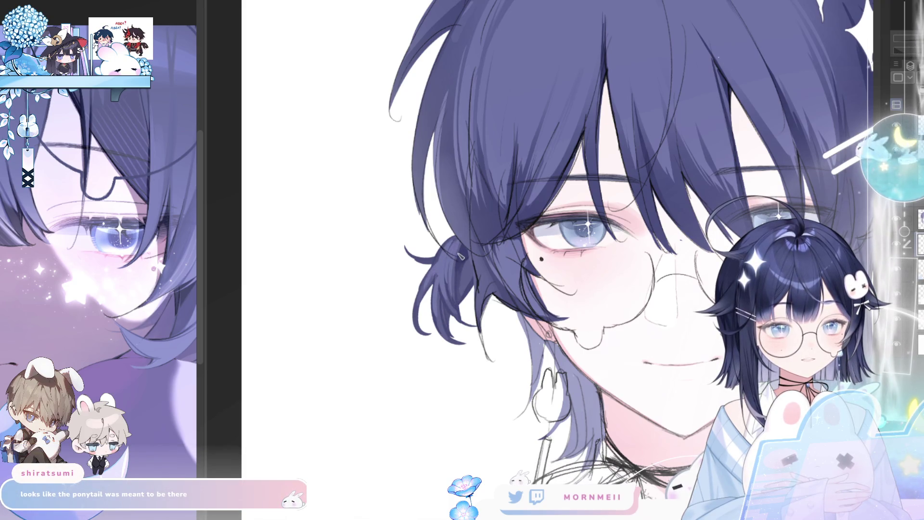
{"action": "key", "text": "ctrl+plus"}
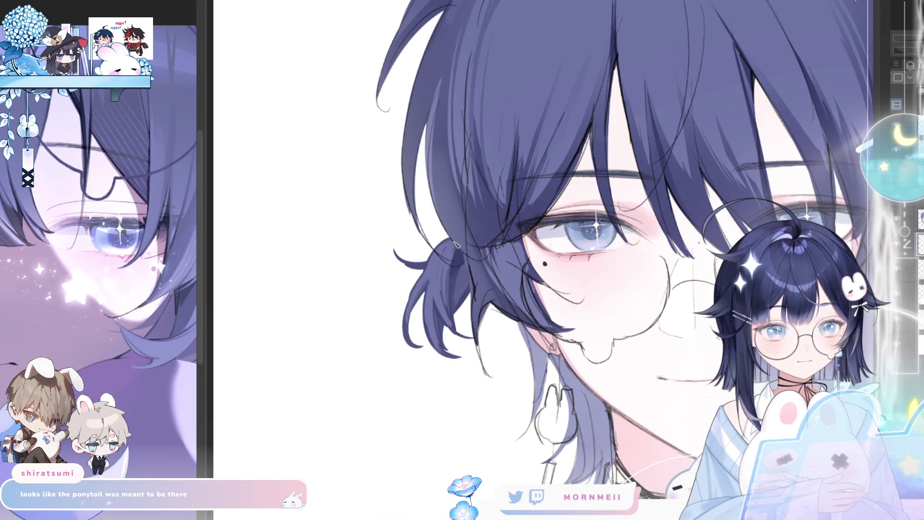
{"action": "scroll", "coordinate": [503, 220], "scroll_direction": "down", "scroll_amount": 3}
{"action": "scroll", "coordinate": [495, 231], "scroll_direction": "up", "scroll_amount": 1}
{"action": "scroll", "coordinate": [491, 236], "scroll_direction": "down", "scroll_amount": 1}
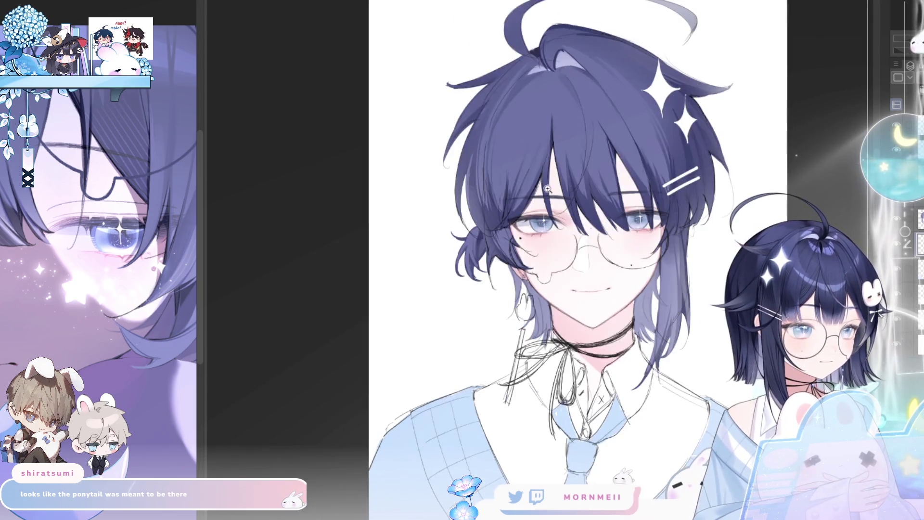
{"action": "scroll", "coordinate": [485, 242], "scroll_direction": "up", "scroll_amount": 3}
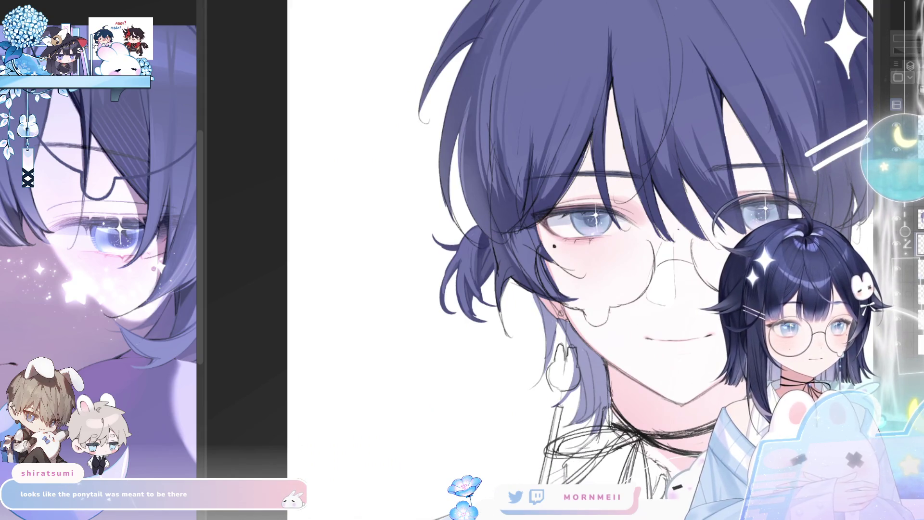
Add a dark strand along the ponytail, then check the portrait mirrored and normal.
{"action": "key", "text": "h"}
{"action": "mouse_move", "coordinate": [621, 177]}
{"action": "left_mouse_down"}
{"action": "mouse_move", "coordinate": [590, 233]}
{"action": "mouse_move", "coordinate": [607, 225]}
{"action": "left_mouse_up"}
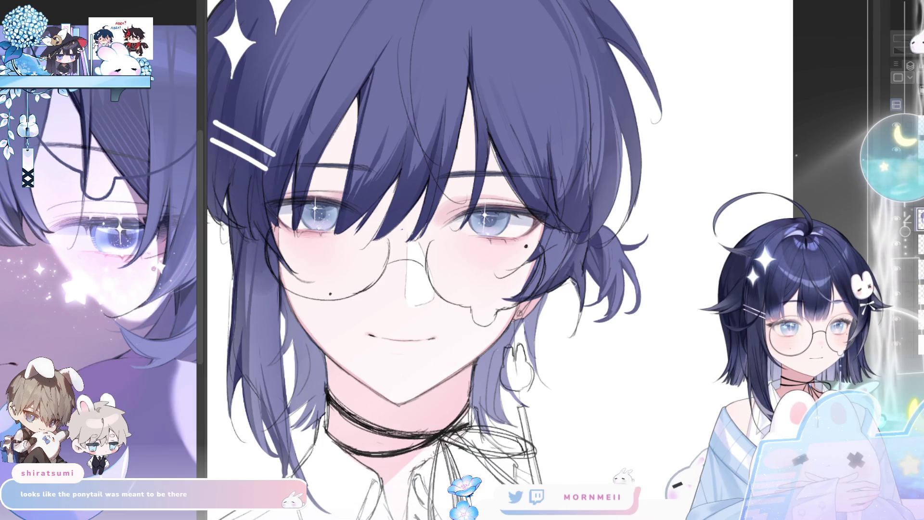
{"action": "key", "text": "ctrl+0"}
{"action": "key", "text": "h"}
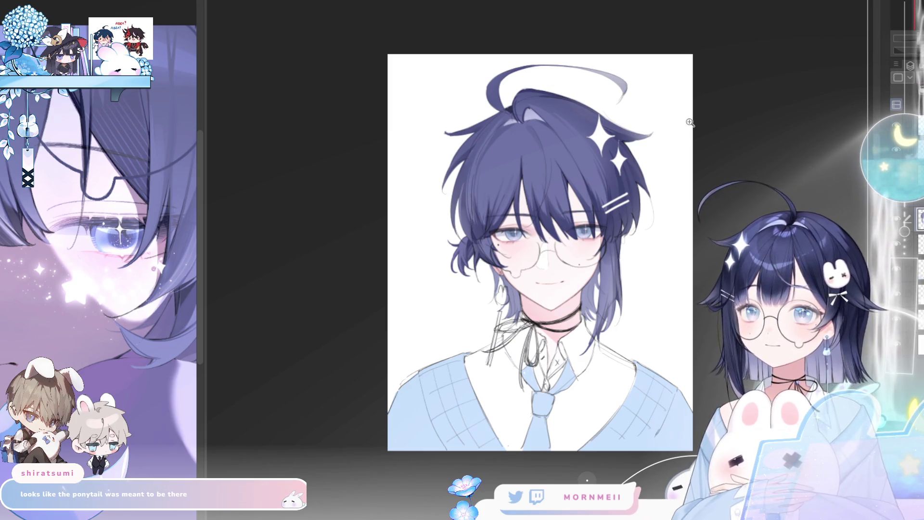
{"action": "key", "text": "h"}
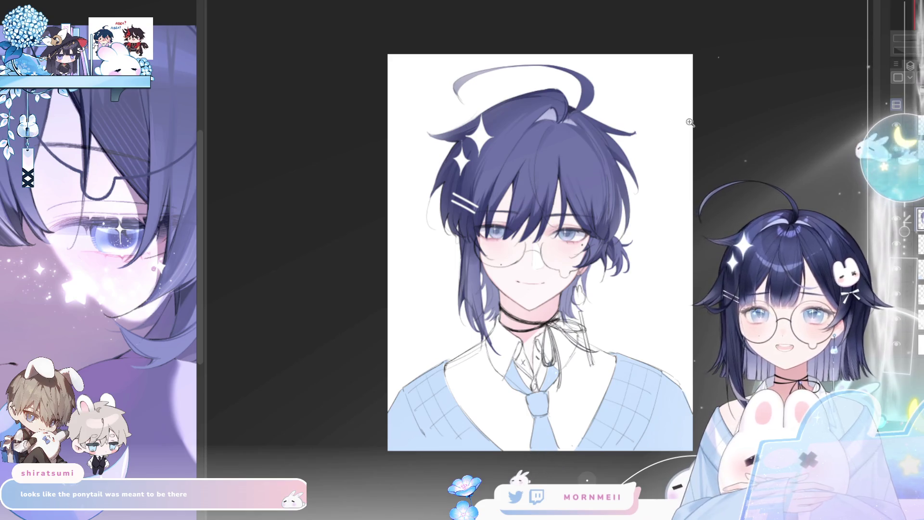
{"action": "key", "text": "ctrl+plus"}
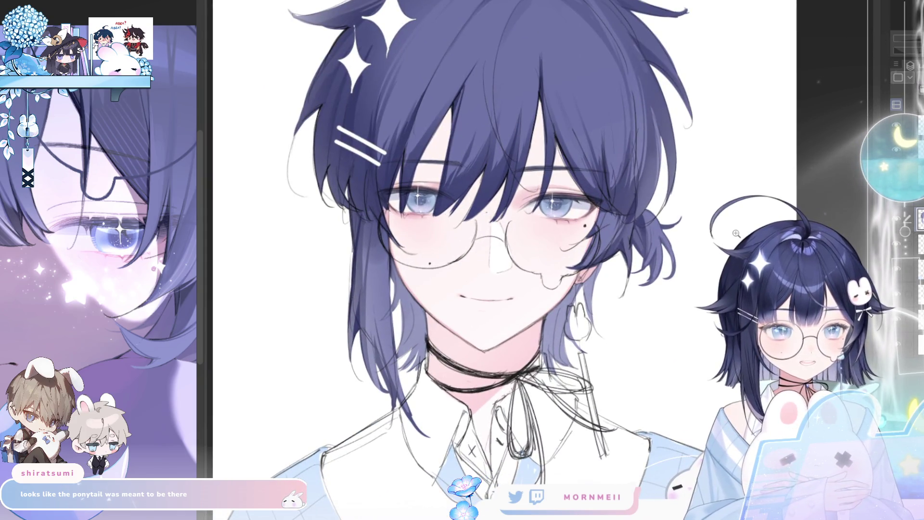
{"action": "key", "text": "h"}
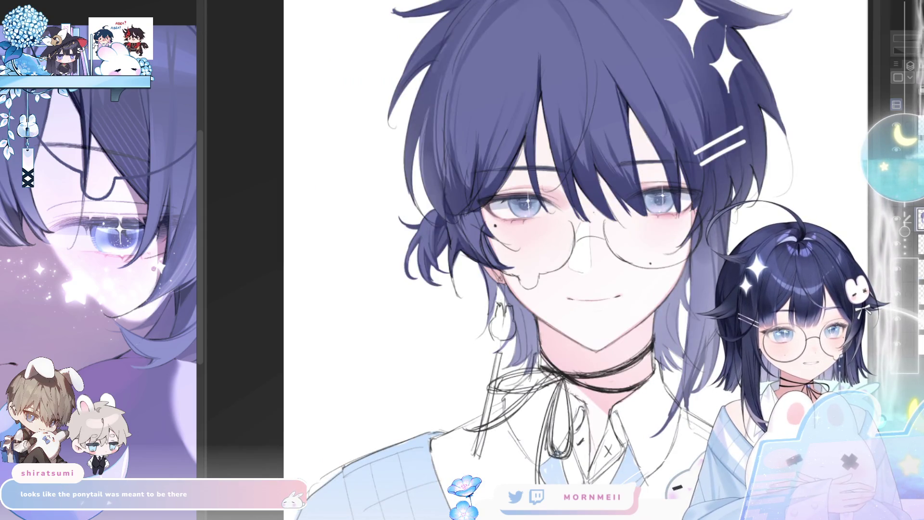
{"action": "key", "text": "h"}
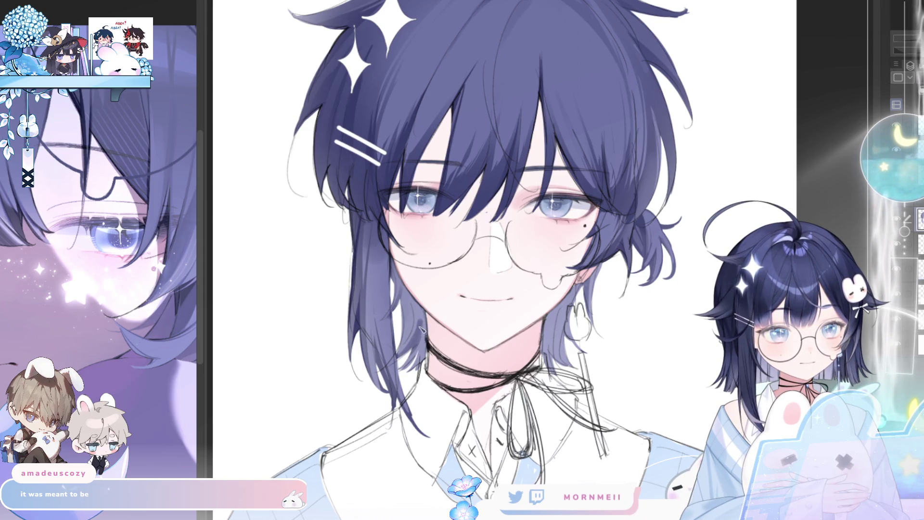
Darken hair strands near the neck and behind the ear, and lighten the thin strands beside it.
{"action": "left_click_drag", "start_coordinate": [428, 328], "coordinate": [404, 373]}
{"action": "mouse_move", "coordinate": [549, 330]}
{"action": "left_mouse_down"}
{"action": "mouse_move", "coordinate": [544, 371]}
{"action": "mouse_move", "coordinate": [556, 368]}
{"action": "left_mouse_up"}
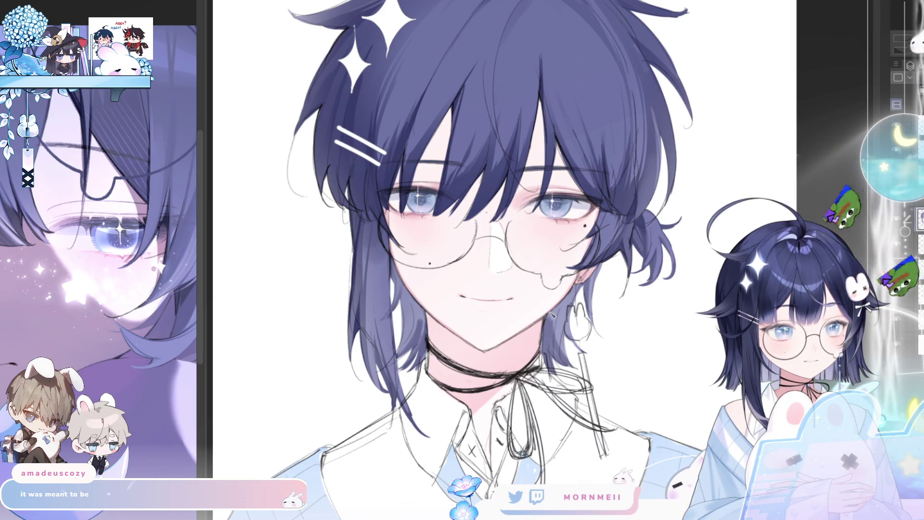
{"action": "left_click_drag", "start_coordinate": [552, 314], "coordinate": [548, 354]}
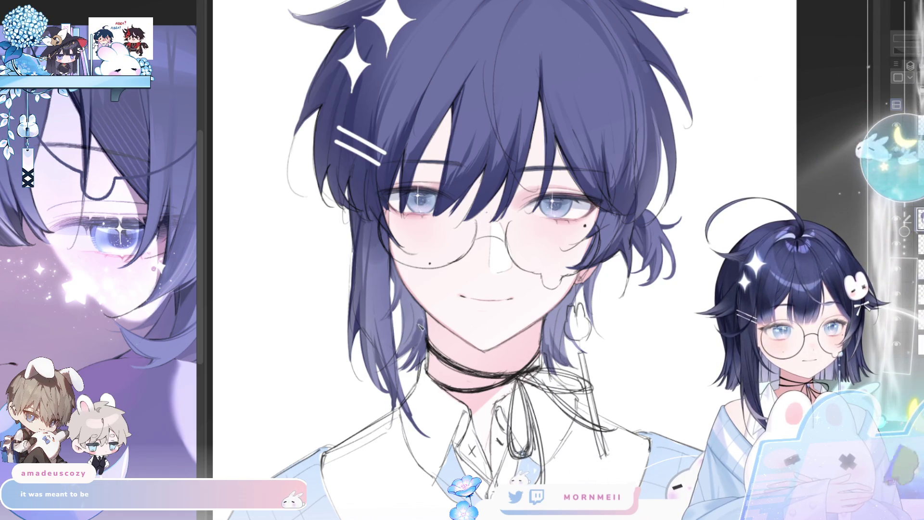
{"action": "scroll", "coordinate": [454, 274], "scroll_direction": "down", "scroll_amount": 2}
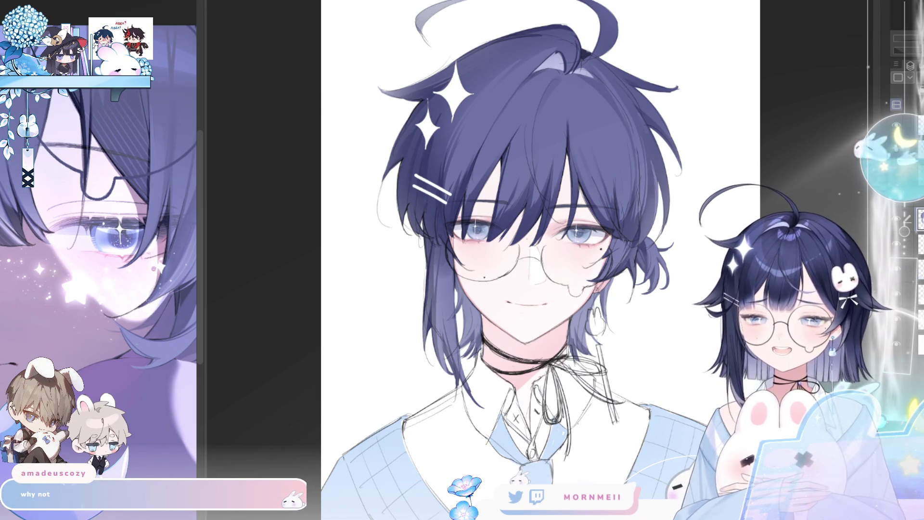
{"action": "key", "text": "h"}
{"action": "key", "text": "h"}
{"action": "scroll", "coordinate": [611, 127], "scroll_direction": "up", "scroll_amount": 2}
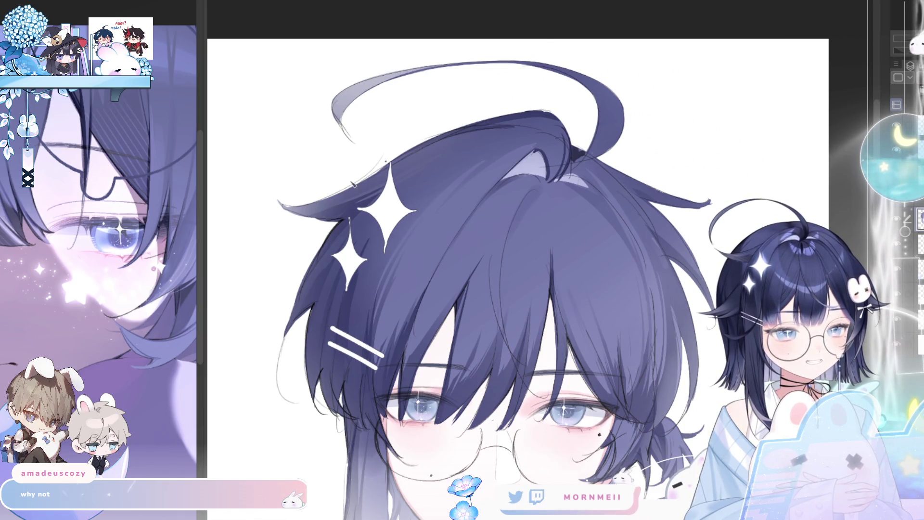
{"action": "scroll", "coordinate": [611, 129], "scroll_direction": "down", "scroll_amount": 3}
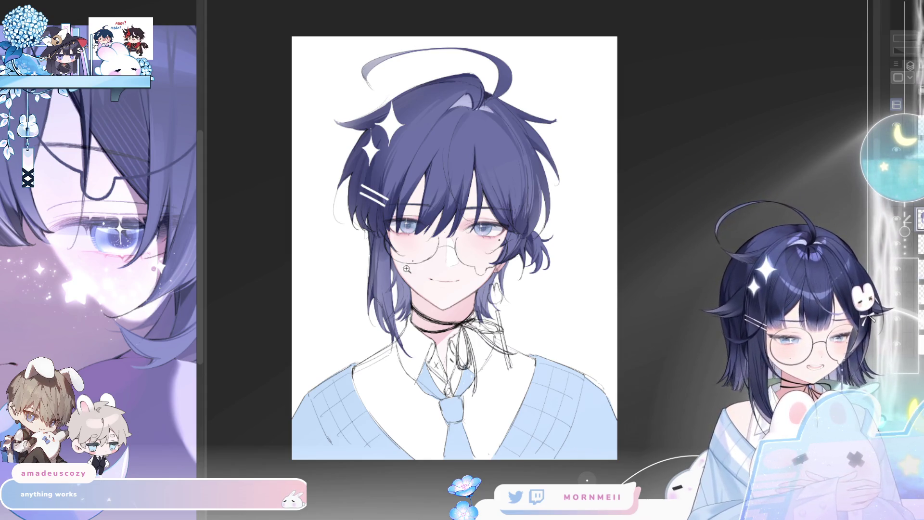
{"action": "scroll", "coordinate": [413, 270], "scroll_direction": "up", "scroll_amount": 2}
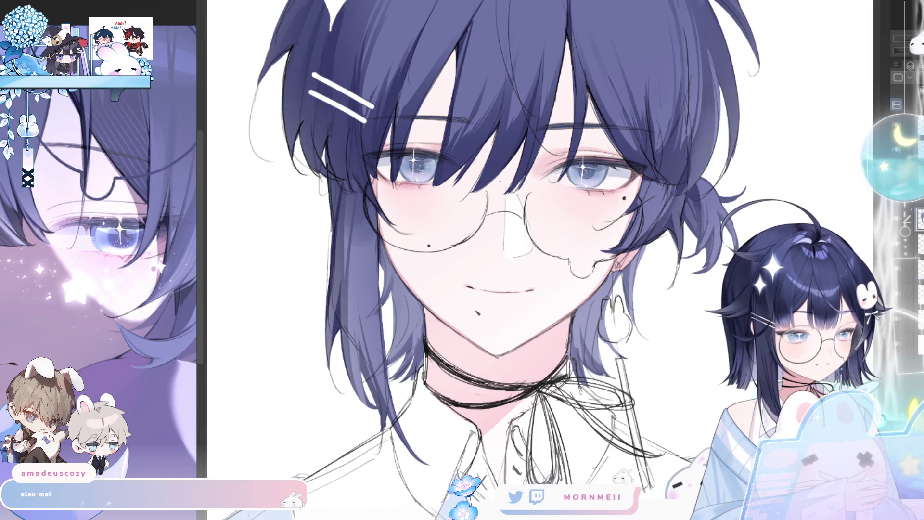
{"action": "key", "text": "h"}
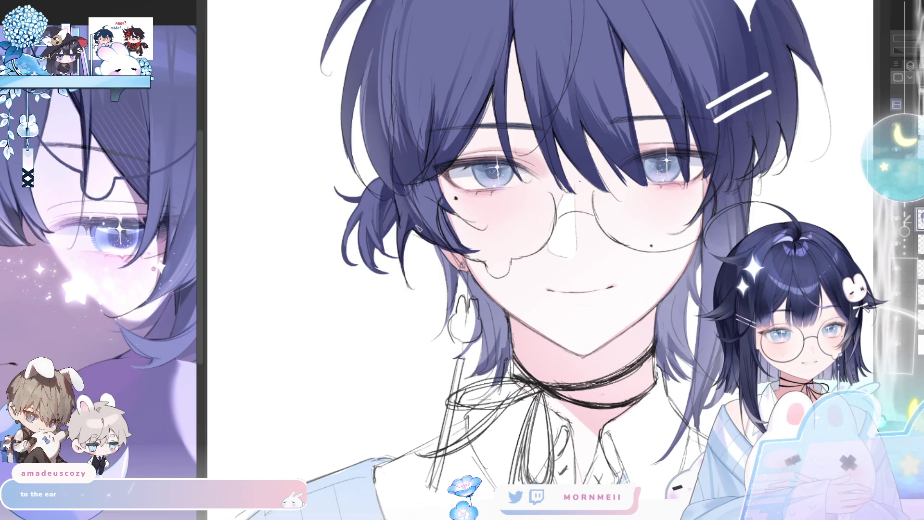
{"action": "key", "text": "h"}
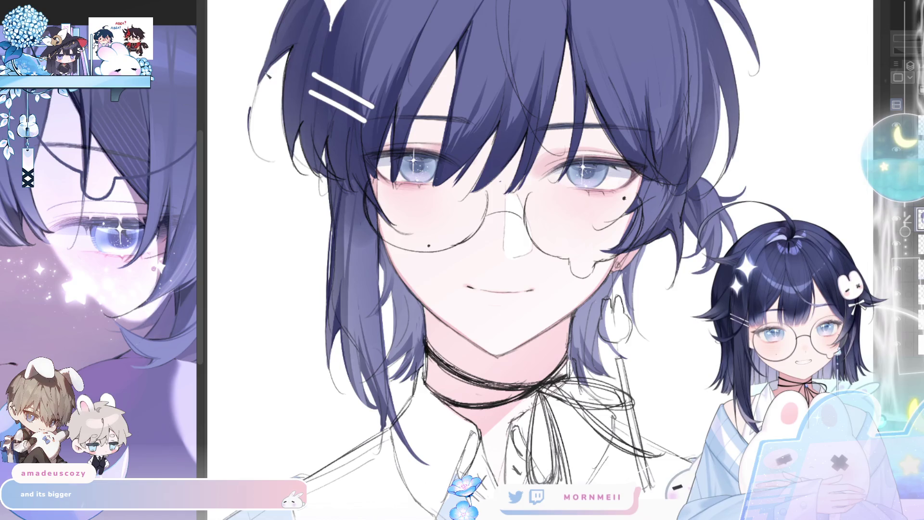
{"action": "left_click_drag", "start_coordinate": [303, 33], "coordinate": [288, 167]}
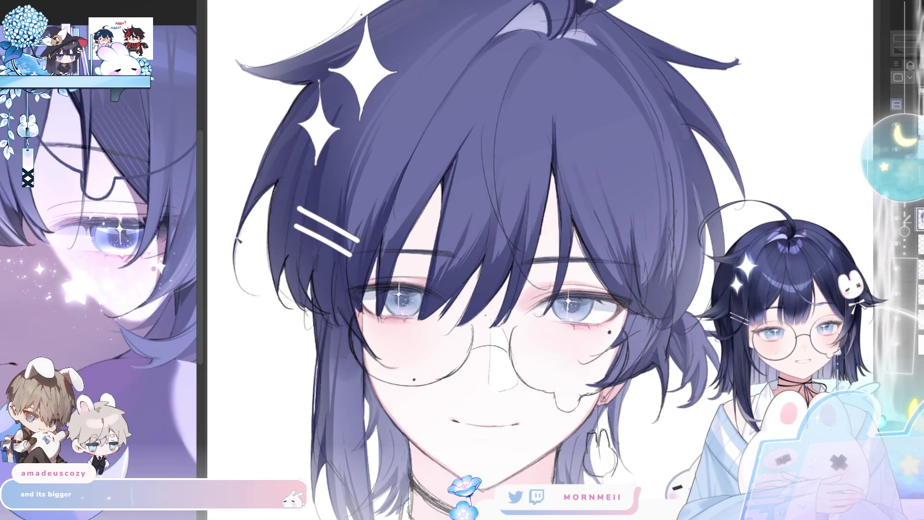
{"action": "key", "text": "ctrl+0"}
{"action": "key", "text": "h"}
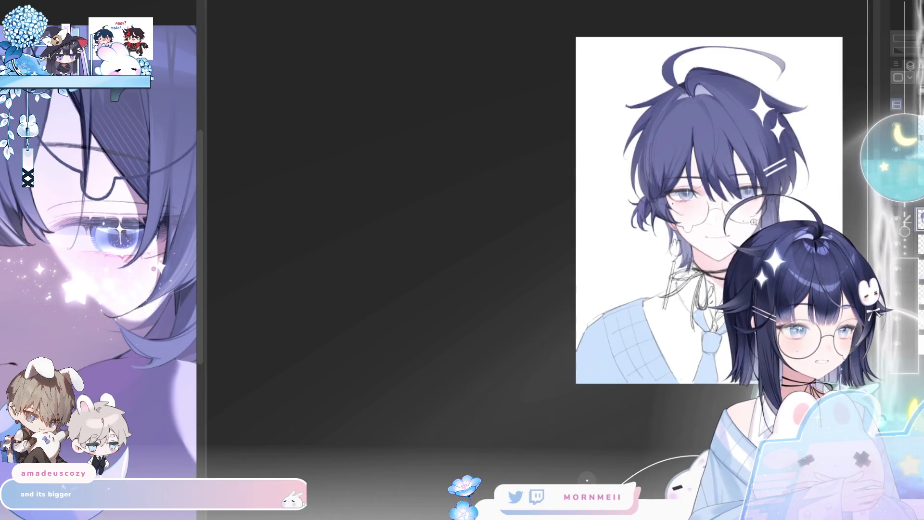
{"action": "key", "text": "h"}
{"action": "key", "text": "h"}
{"action": "left_click", "coordinate": [636, 97]}
{"action": "key", "text": "ctrl+0"}
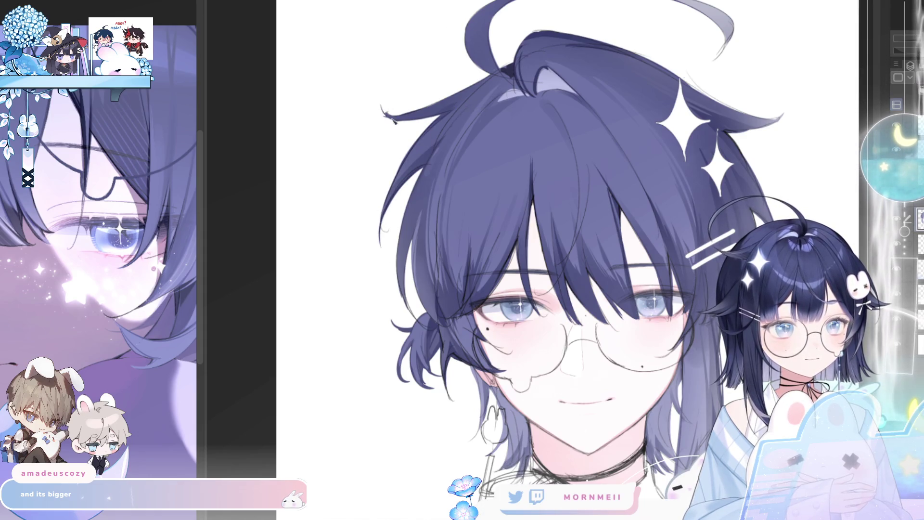
{"action": "key", "text": "h"}
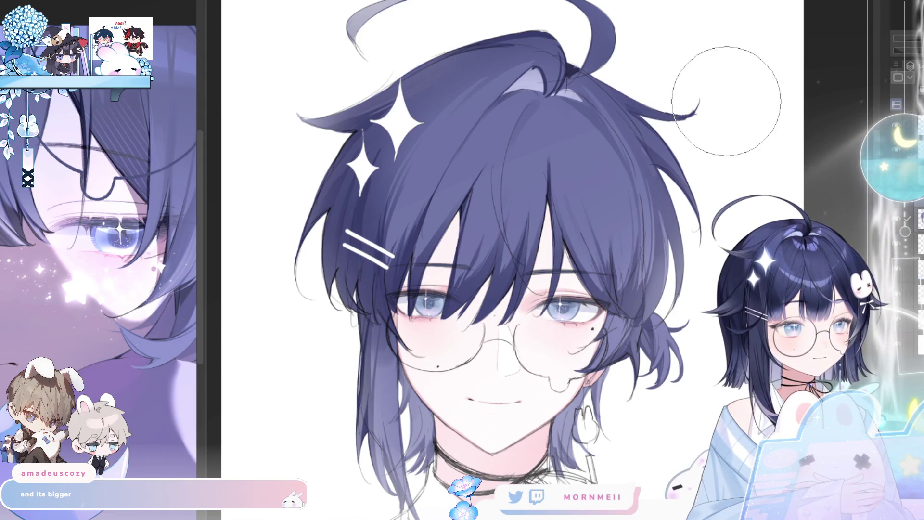
{"action": "key", "text": "ctrl+0"}
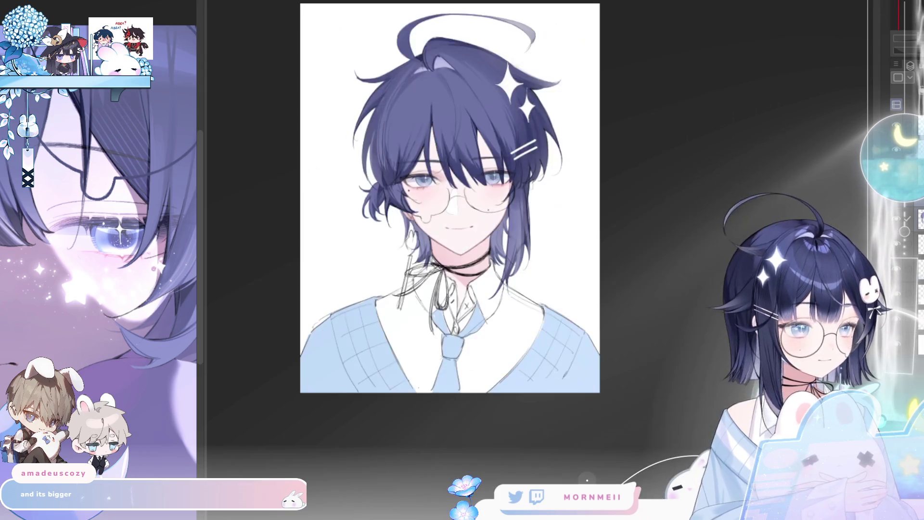
{"action": "key", "text": "h"}
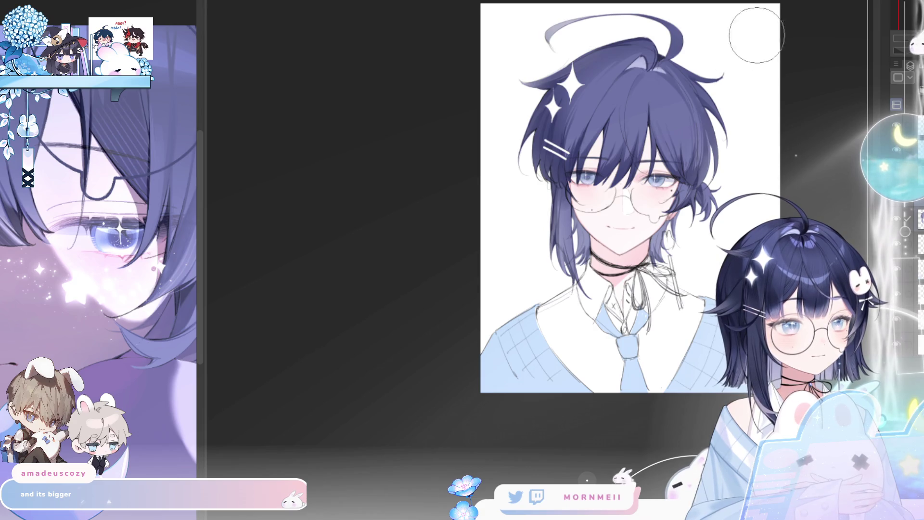
{"action": "key", "text": "h"}
{"action": "key", "text": "h"}
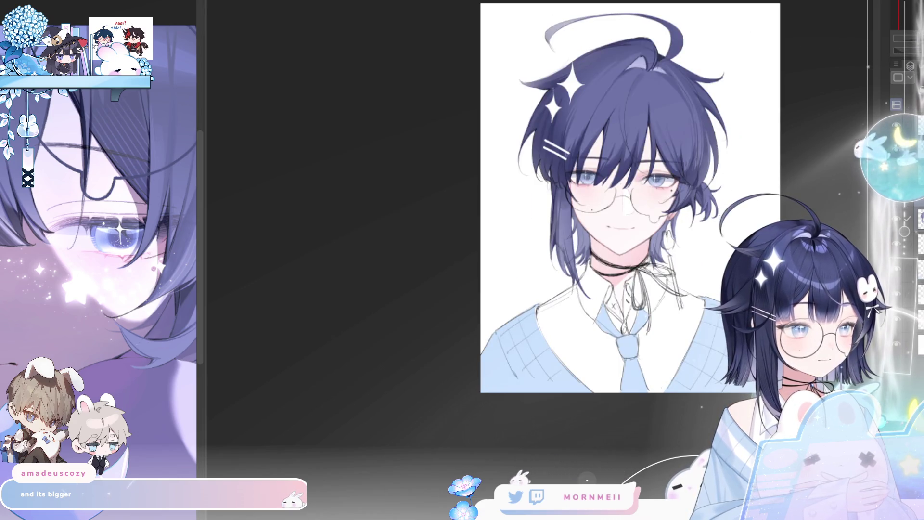
{"action": "key", "text": "ctrl+plus"}
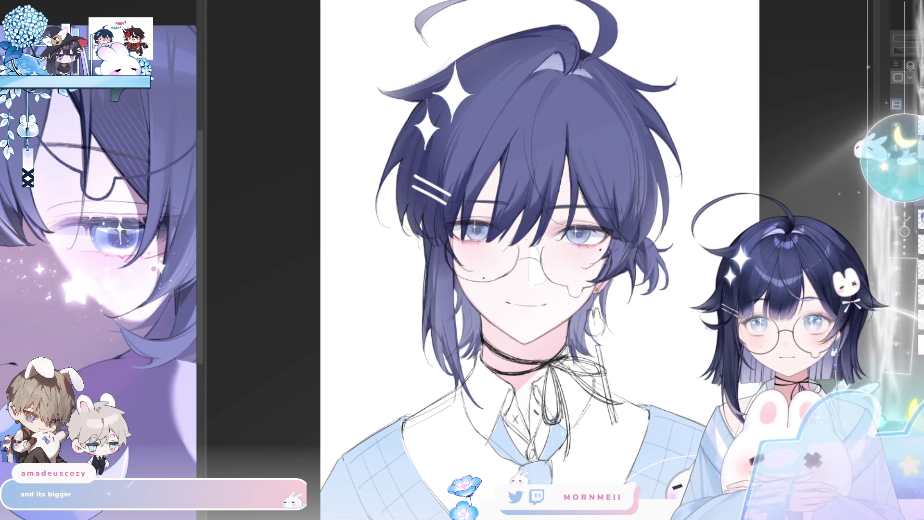
{"action": "key", "text": "h"}
{"action": "key", "text": "h"}
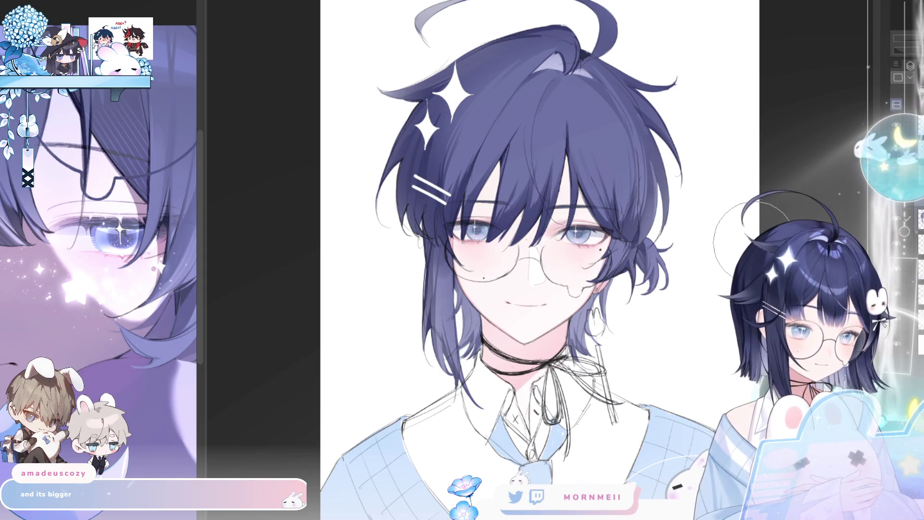
{"action": "scroll", "coordinate": [806, 142], "scroll_direction": "down", "scroll_amount": 1}
{"action": "scroll", "coordinate": [741, 212], "scroll_direction": "up", "scroll_amount": 2}
{"action": "left_click_drag", "start_coordinate": [741, 211], "coordinate": [671, 130]}
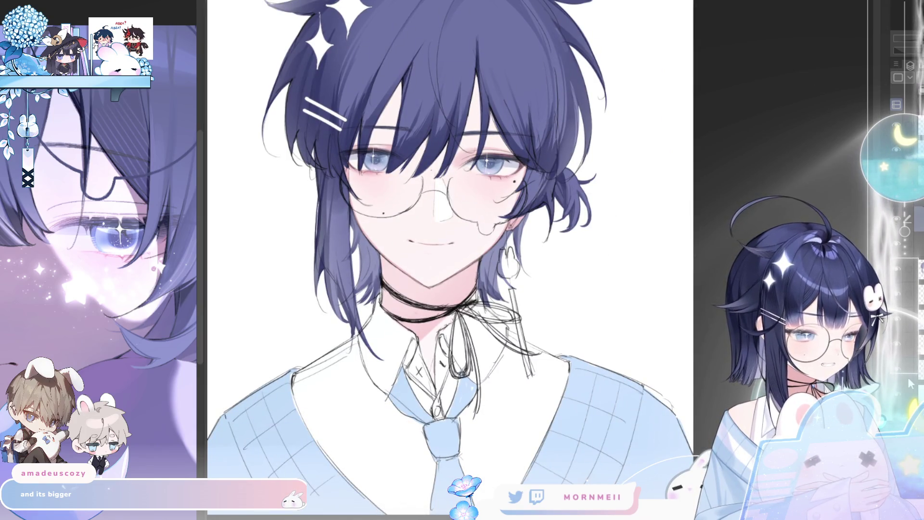
Scroll onto the eyes and select the left eye area.
{"action": "scroll", "coordinate": [431, 154], "scroll_direction": "up", "scroll_amount": 1}
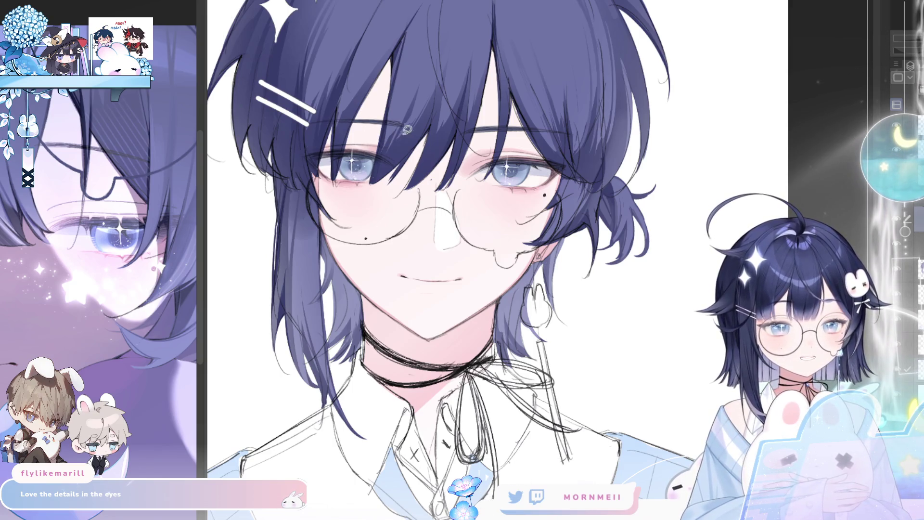
{"action": "left_click_drag", "start_coordinate": [385, 137], "coordinate": [429, 161]}
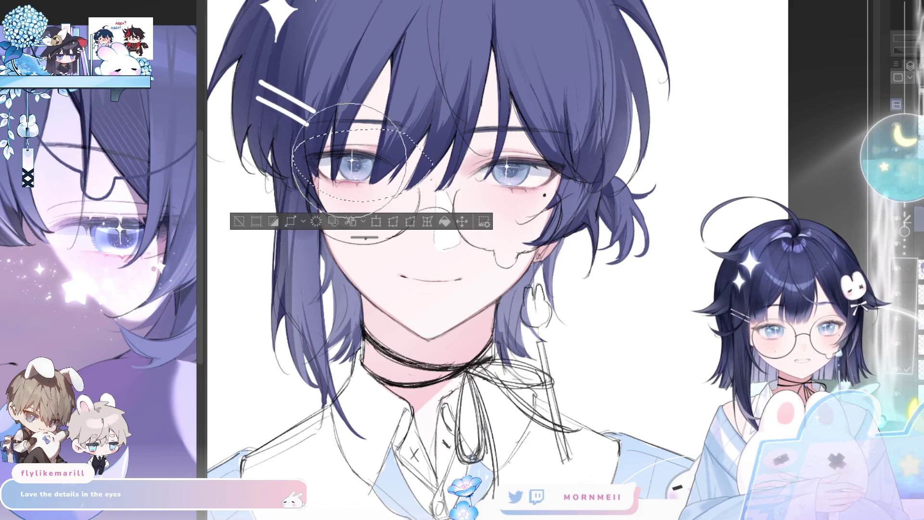
Nudge the left eye and lower lid into shape, deselect, and compare it mirrored at full view.
{"action": "left_click_drag", "start_coordinate": [363, 175], "coordinate": [361, 164]}
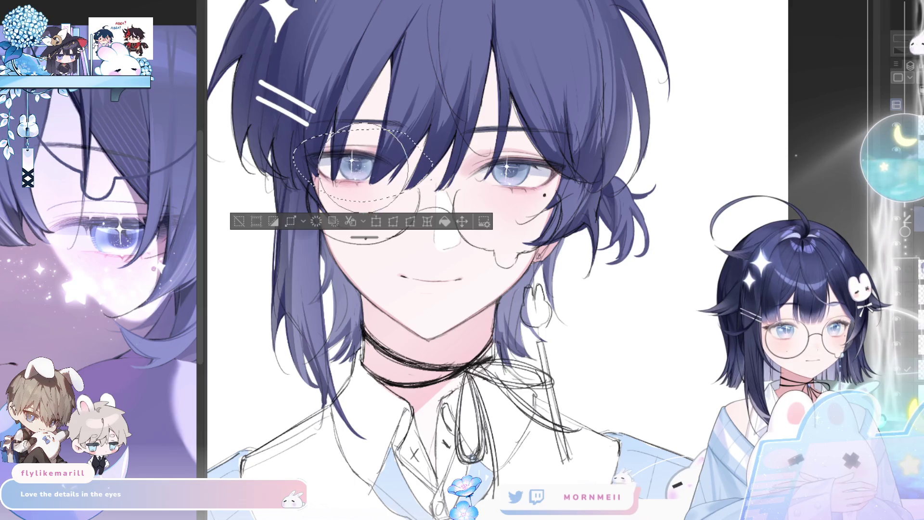
{"action": "left_click", "coordinate": [239, 221]}
{"action": "key", "text": "h"}
{"action": "key", "text": "h"}
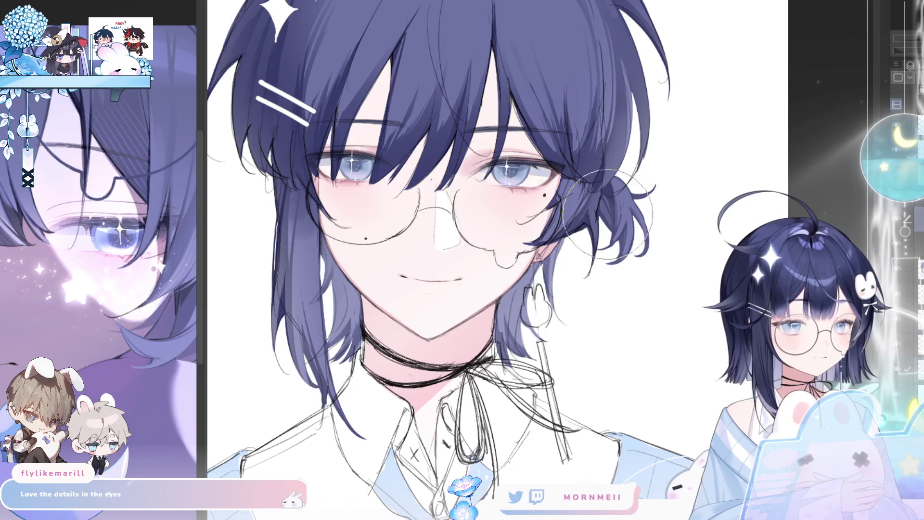
{"action": "scroll", "coordinate": [441, 260], "scroll_direction": "up", "scroll_amount": 3}
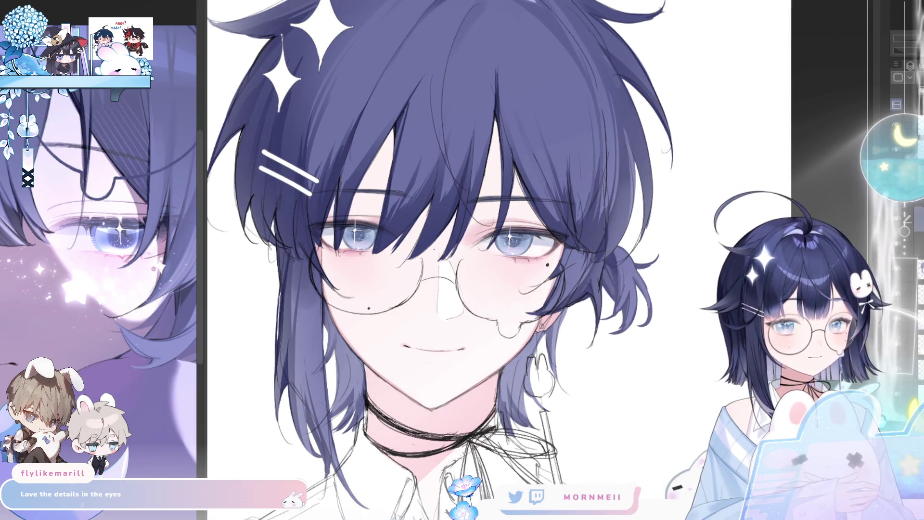
{"action": "key", "text": "h"}
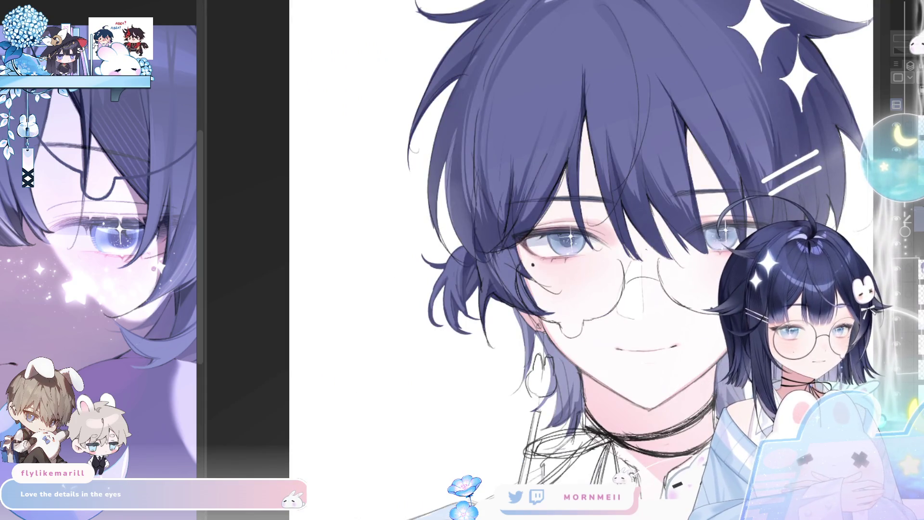
{"action": "scroll", "coordinate": [530, 260], "scroll_direction": "right", "scroll_amount": 5}
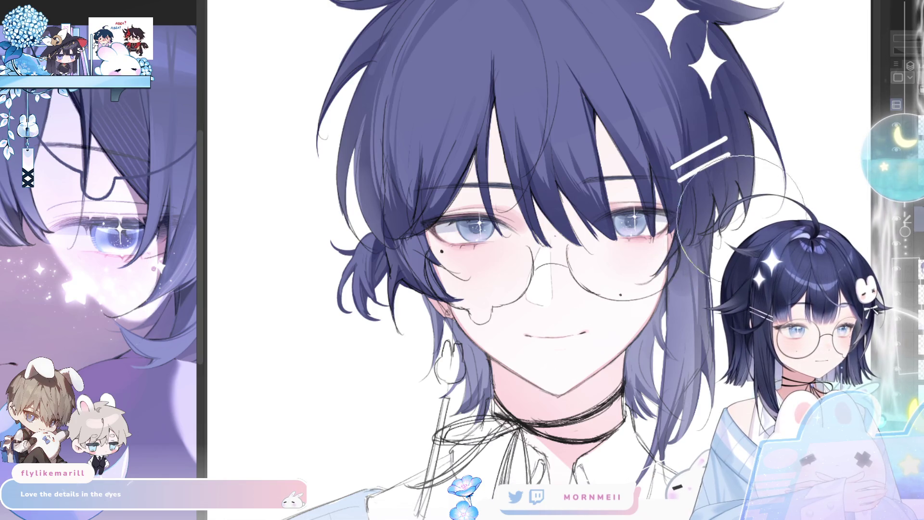
{"action": "key", "text": "ctrl+0"}
{"action": "key", "text": "h"}
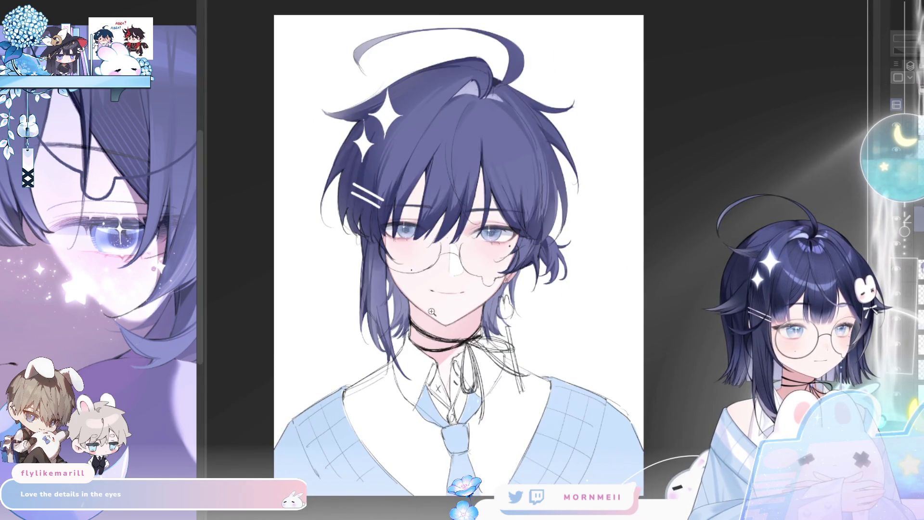
{"action": "left_click", "coordinate": [429, 239]}
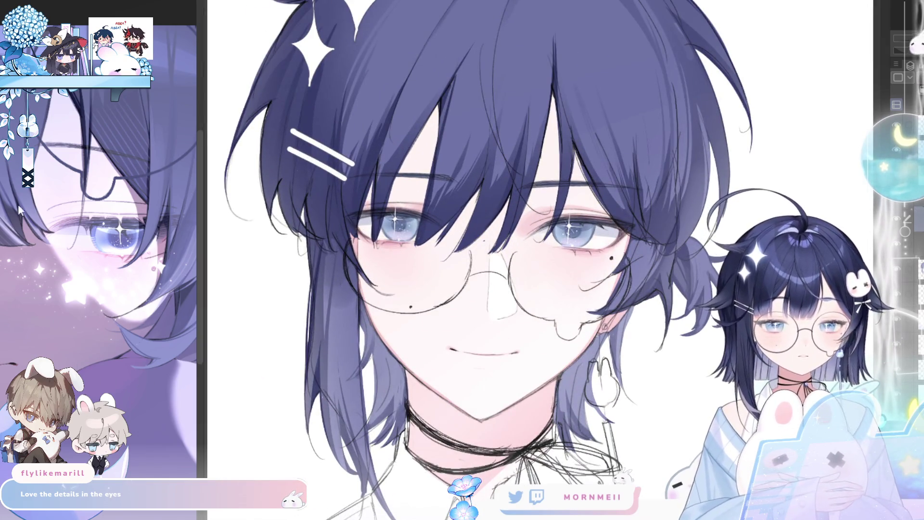
{"action": "key", "text": "bracketleft"}
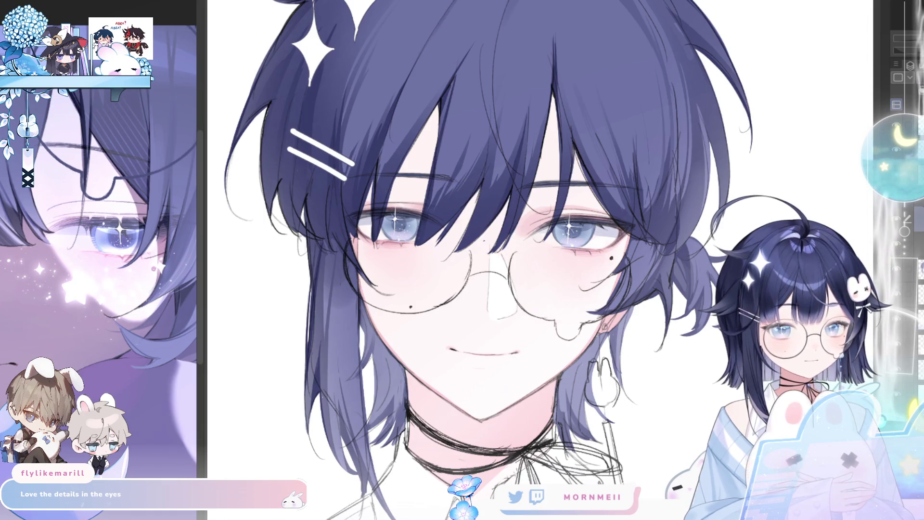
{"action": "scroll", "coordinate": [448, 240], "scroll_direction": "down", "scroll_amount": 2}
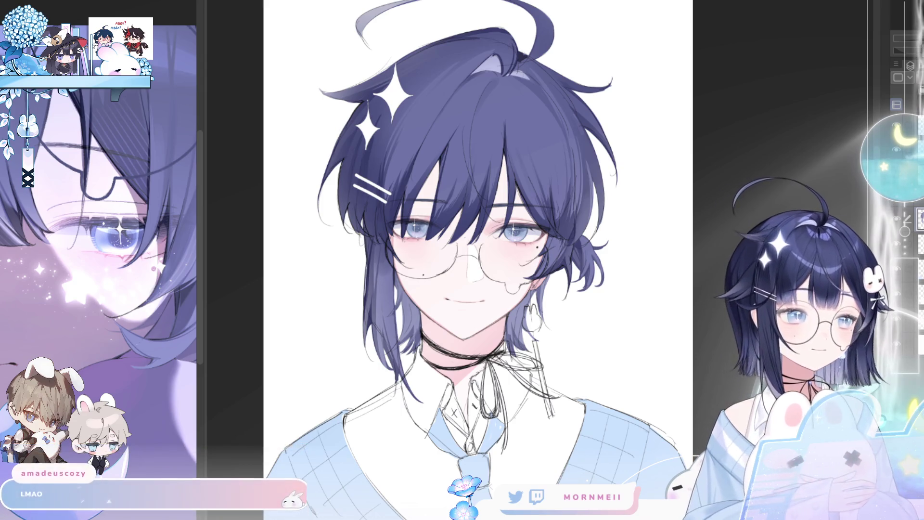
{"action": "scroll", "coordinate": [463, 180], "scroll_direction": "up", "scroll_amount": 2}
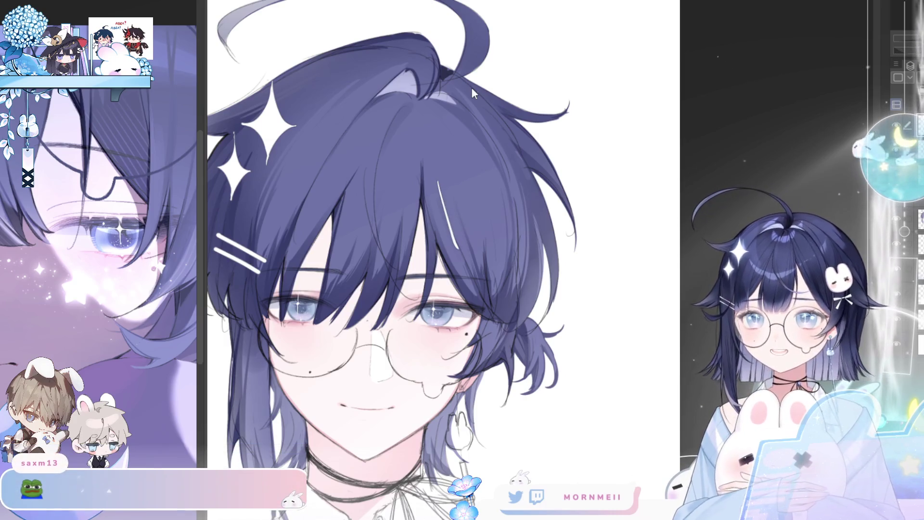
Outline a white heart on the fringe above the right eye and fill it solid white.
{"action": "mouse_move", "coordinate": [440, 193]}
{"action": "left_mouse_down"}
{"action": "mouse_move", "coordinate": [465, 254]}
{"action": "mouse_move", "coordinate": [519, 235]}
{"action": "left_mouse_up"}
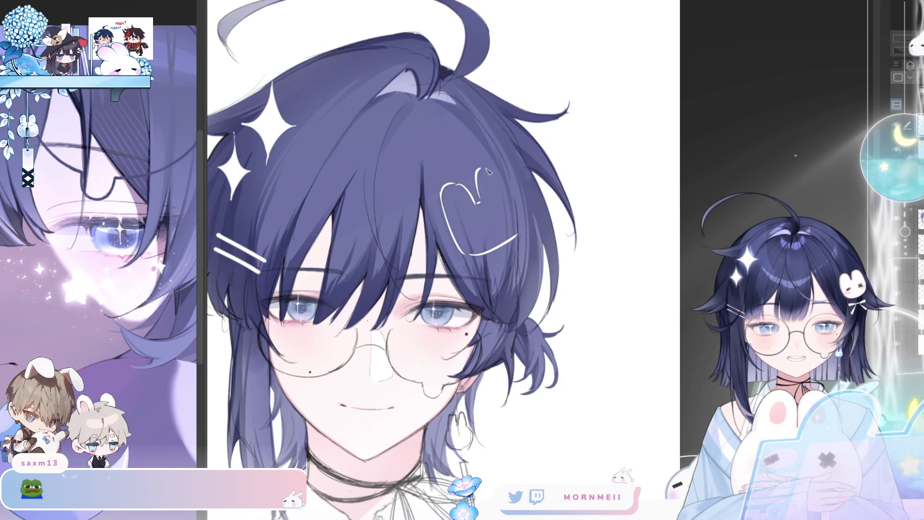
{"action": "left_click_drag", "start_coordinate": [478, 199], "coordinate": [524, 222]}
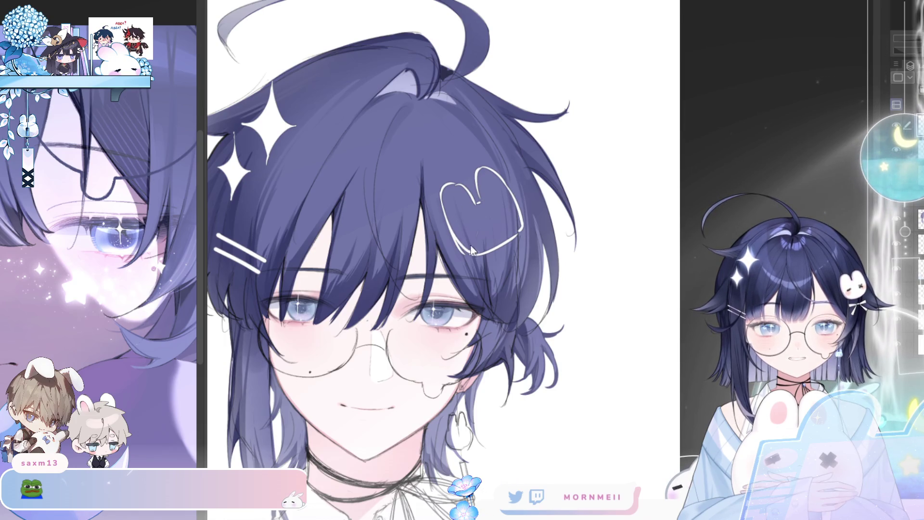
{"action": "left_click", "coordinate": [496, 221]}
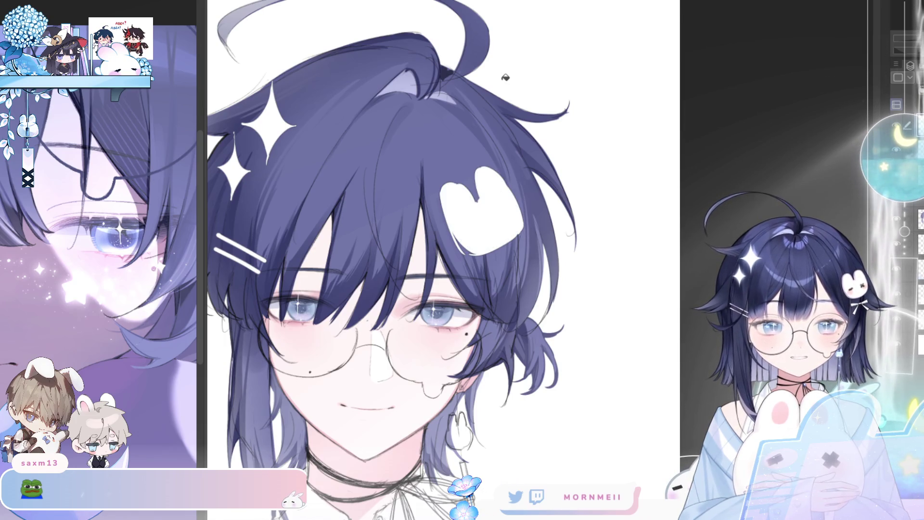
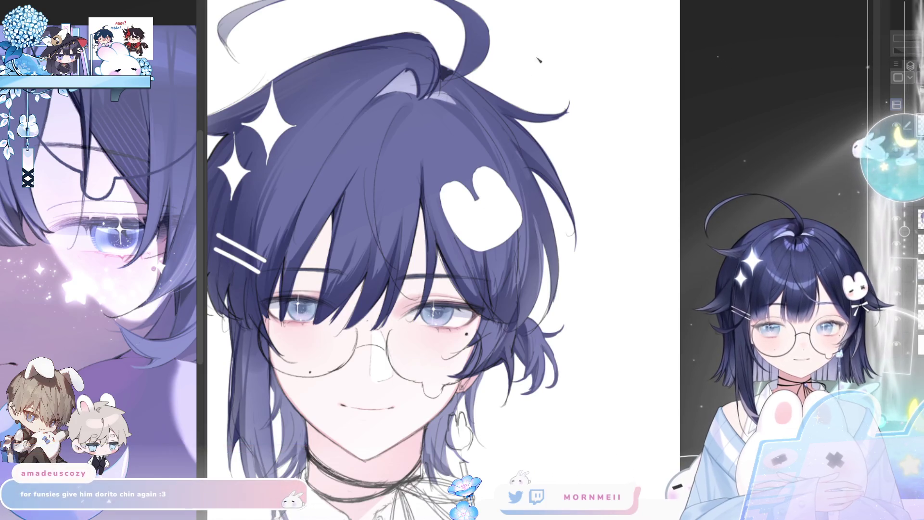
Rotate an oval selection of hair around the bunny clip about 15° clockwise.
{"action": "key", "text": "h"}
{"action": "left_click_drag", "start_coordinate": [397, 210], "coordinate": [390, 210]}
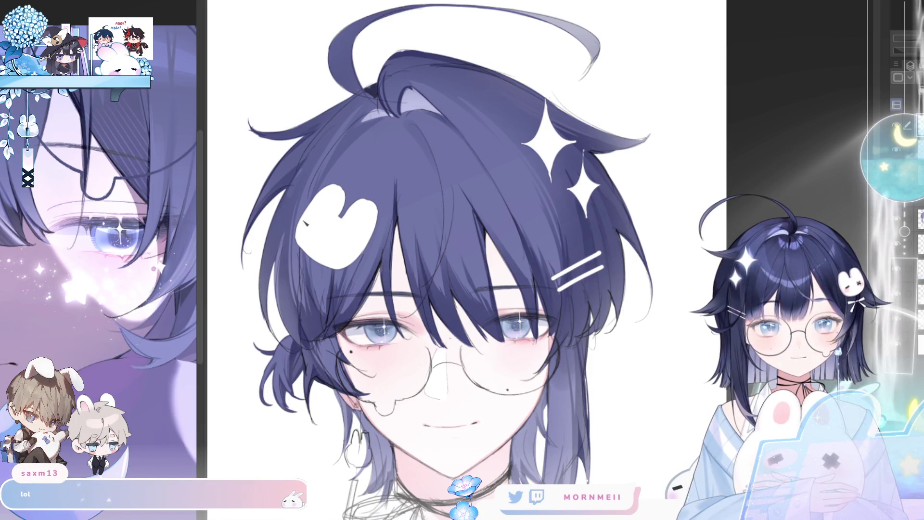
{"action": "key", "text": "h"}
{"action": "left_click_drag", "start_coordinate": [719, 125], "coordinate": [470, 222]}
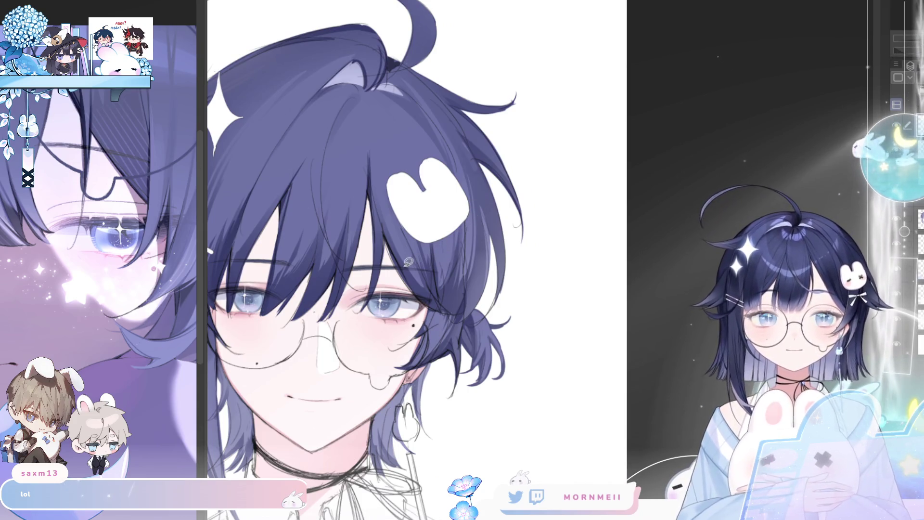
{"action": "left_click_drag", "start_coordinate": [508, 278], "coordinate": [344, 118]}
{"action": "left_click", "coordinate": [439, 299]}
{"action": "left_click_drag", "start_coordinate": [470, 212], "coordinate": [458, 222]}
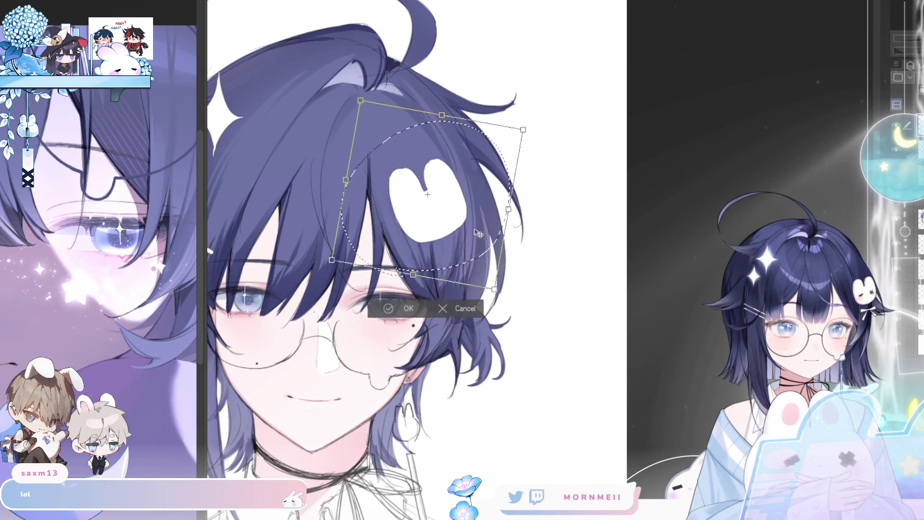
{"action": "left_click", "coordinate": [407, 296]}
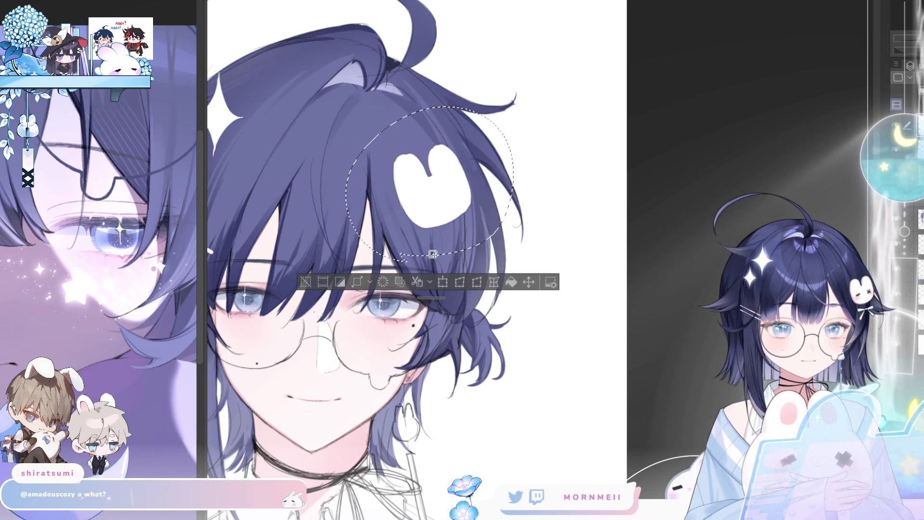
{"action": "left_click", "coordinate": [304, 276]}
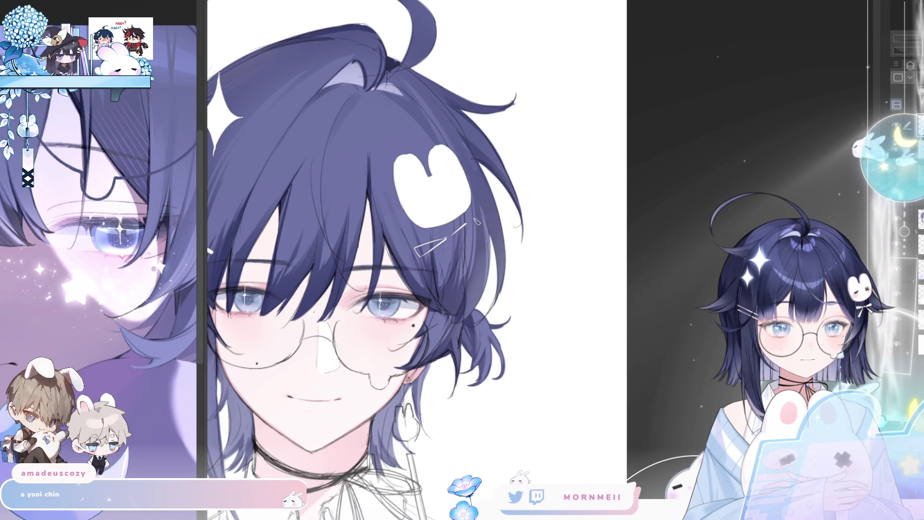
Paint a small white bow clip just beneath the bunny clip.
{"action": "left_click_drag", "start_coordinate": [452, 236], "coordinate": [461, 241]}
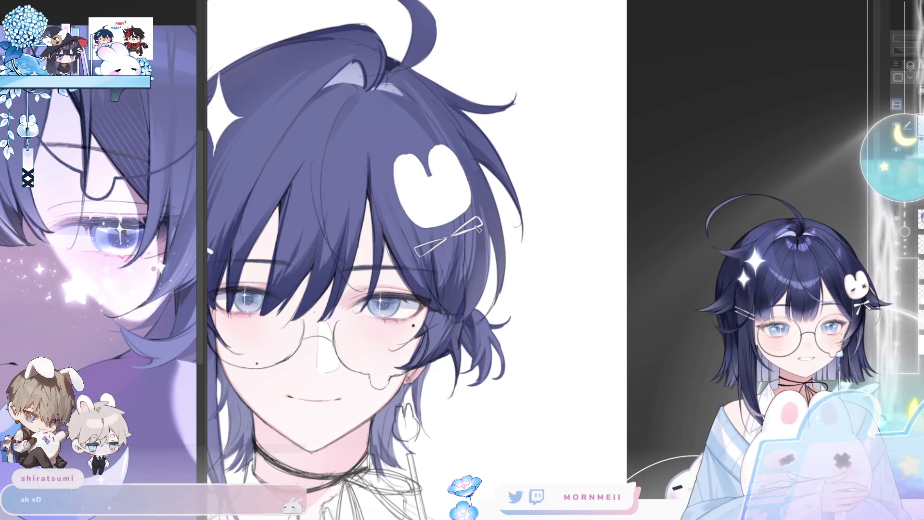
{"action": "mouse_move", "coordinate": [450, 240]}
{"action": "left_mouse_down"}
{"action": "mouse_move", "coordinate": [426, 251]}
{"action": "mouse_move", "coordinate": [479, 220]}
{"action": "left_mouse_up"}
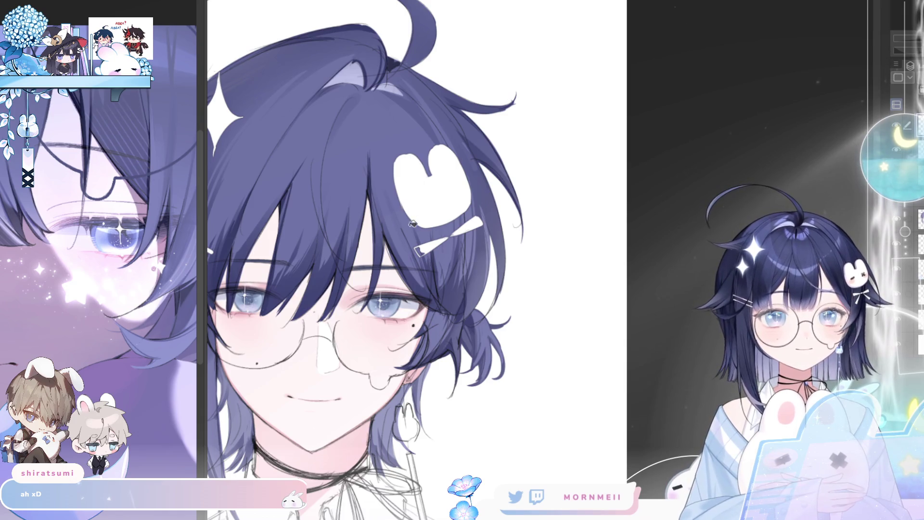
{"action": "left_click_drag", "start_coordinate": [435, 245], "coordinate": [420, 251]}
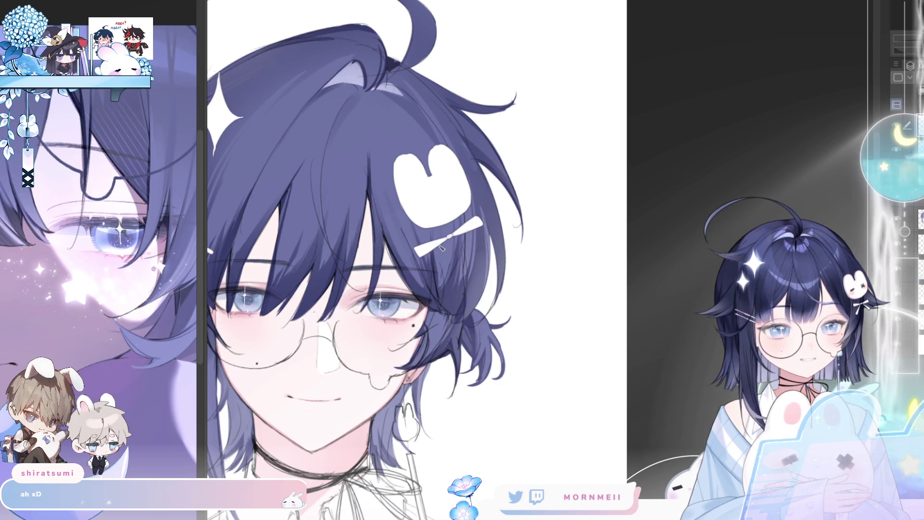
{"action": "left_click_drag", "start_coordinate": [447, 248], "coordinate": [433, 272]}
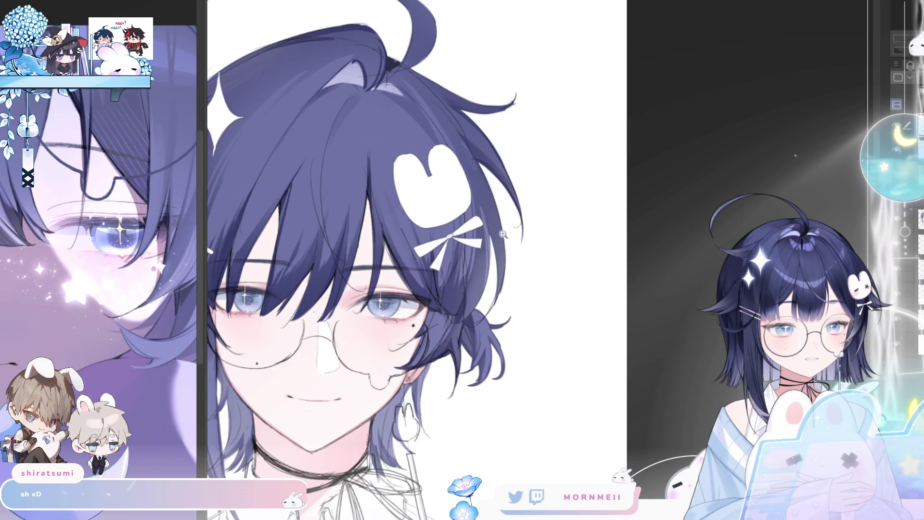
Shrink, stretch and tilt the lassoed right side of the hair clockwise.
{"action": "key", "text": "ctrl+minus"}
{"action": "scroll", "coordinate": [477, 234], "scroll_direction": "up", "scroll_amount": 1}
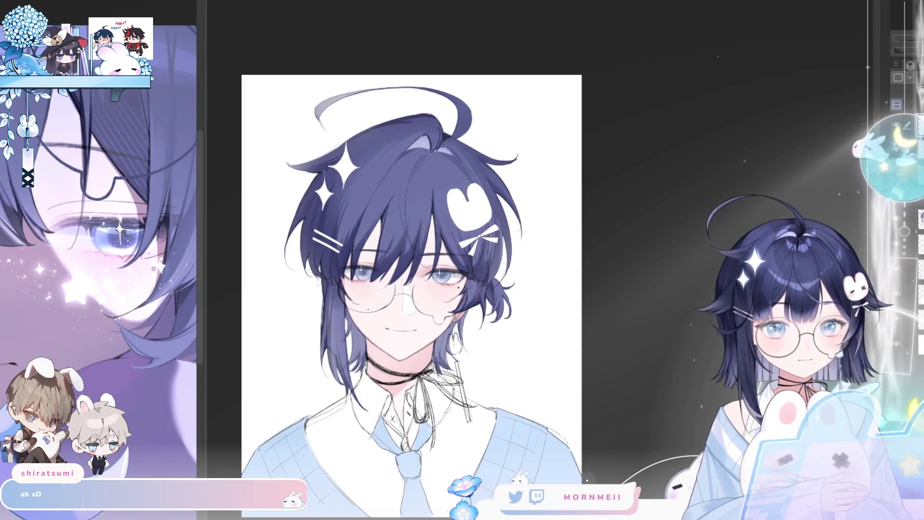
{"action": "left_click_drag", "start_coordinate": [499, 318], "coordinate": [502, 272]}
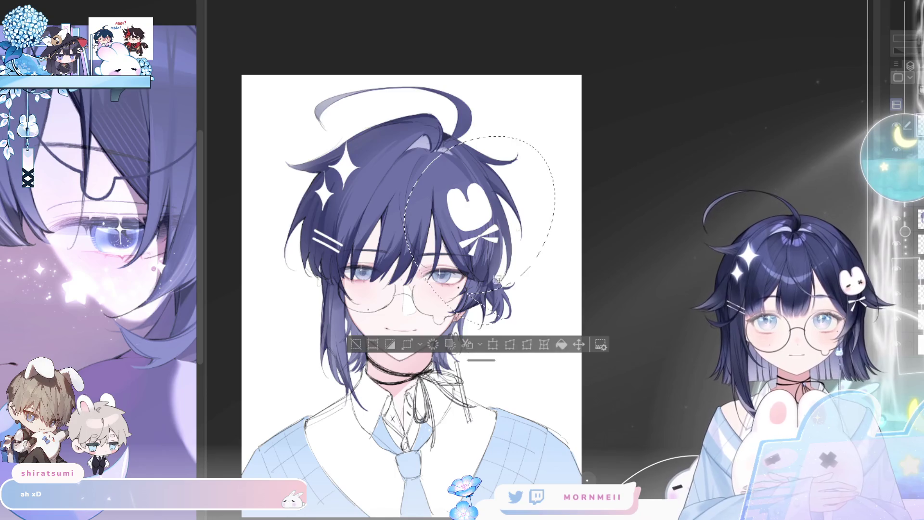
{"action": "left_click", "coordinate": [492, 343]}
{"action": "mouse_move", "coordinate": [481, 331]}
{"action": "left_mouse_down"}
{"action": "mouse_move", "coordinate": [479, 310]}
{"action": "mouse_move", "coordinate": [477, 322]}
{"action": "left_mouse_up"}
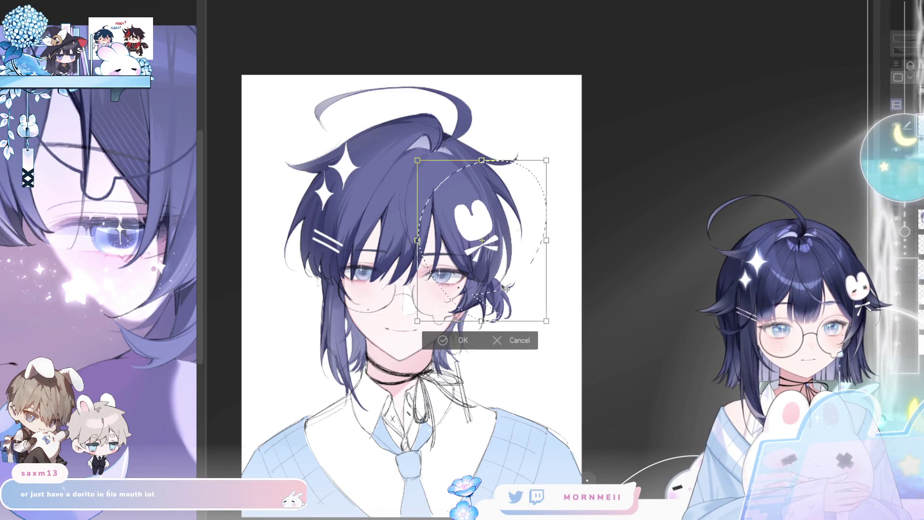
{"action": "left_click_drag", "start_coordinate": [572, 231], "coordinate": [576, 244]}
{"action": "key", "text": "Return"}
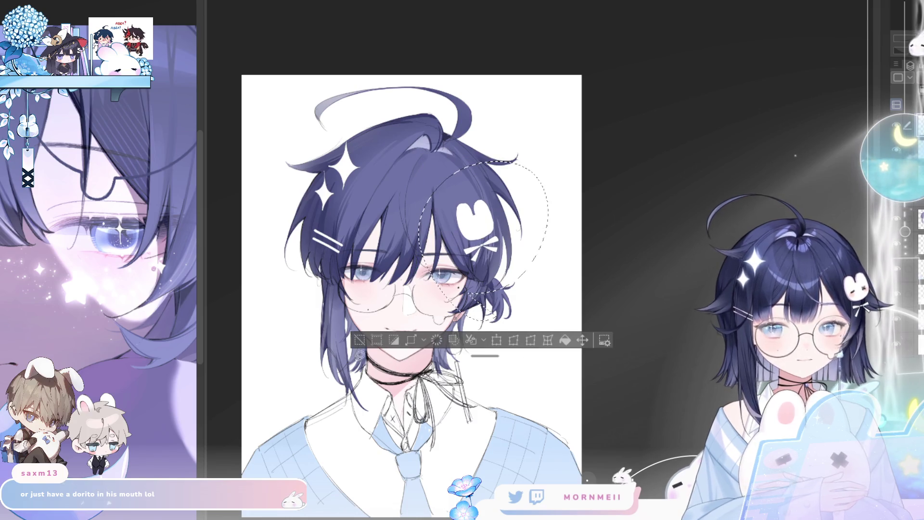
{"action": "key", "text": "ctrl+d"}
Lift the right hair section slightly and inspect the bunny clip up close.
{"action": "key", "text": "h"}
{"action": "key", "text": "h"}
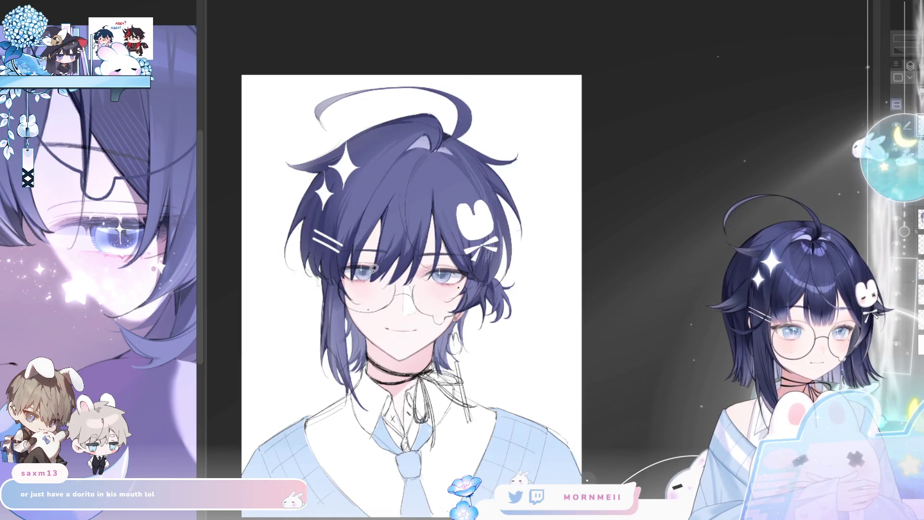
{"action": "mouse_move", "coordinate": [466, 270]}
{"action": "left_mouse_down"}
{"action": "mouse_move", "coordinate": [504, 275]}
{"action": "mouse_move", "coordinate": [486, 245]}
{"action": "mouse_move", "coordinate": [764, 147]}
{"action": "left_mouse_up"}
{"action": "left_click", "coordinate": [576, 303]}
{"action": "left_click", "coordinate": [350, 298]}
{"action": "key", "text": "ctrl+0"}
{"action": "left_click", "coordinate": [537, 186]}
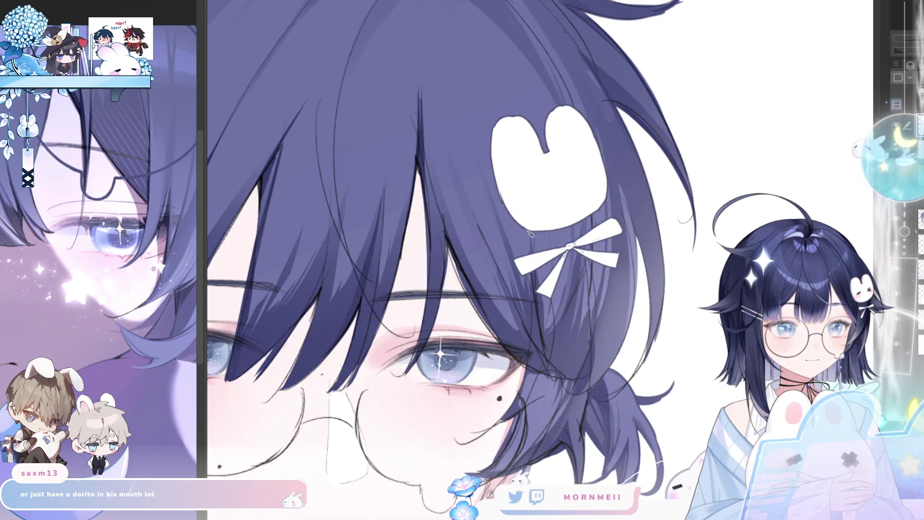
{"action": "key", "text": "ctrl+0"}
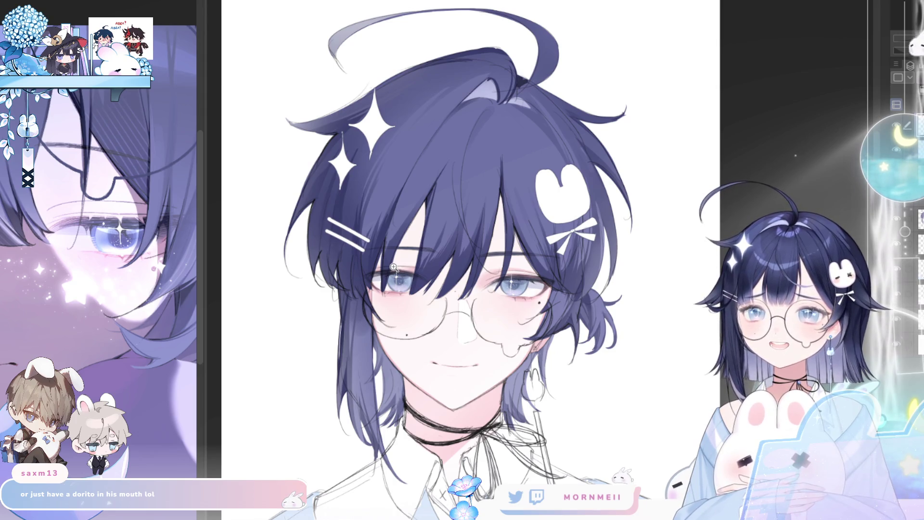
{"action": "key", "text": "h"}
{"action": "key", "text": "h"}
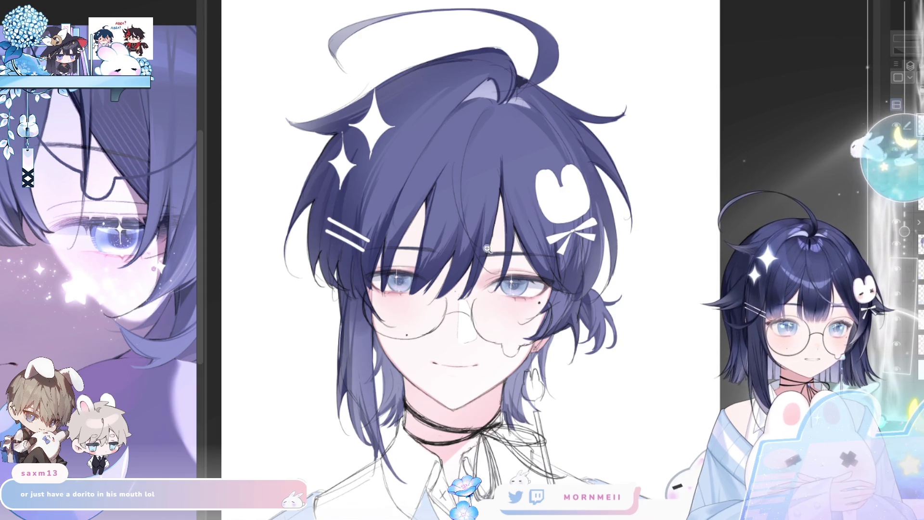
Draw a vertical height bar with end ticks to the right of the head.
{"action": "mouse_move", "coordinate": [516, 238]}
{"action": "left_mouse_down"}
{"action": "mouse_move", "coordinate": [665, 233]}
{"action": "mouse_move", "coordinate": [557, 195]}
{"action": "mouse_move", "coordinate": [548, 302]}
{"action": "left_mouse_up"}
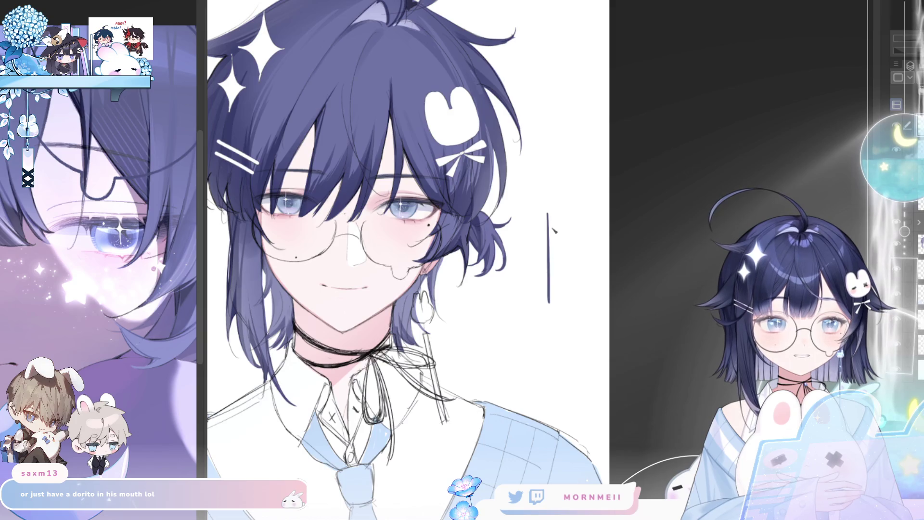
{"action": "left_click_drag", "start_coordinate": [543, 211], "coordinate": [552, 211]}
{"action": "left_click_drag", "start_coordinate": [544, 303], "coordinate": [553, 302]}
{"action": "mouse_move", "coordinate": [560, 250]}
{"action": "left_mouse_down"}
{"action": "mouse_move", "coordinate": [567, 267]}
{"action": "mouse_move", "coordinate": [561, 261]}
{"action": "left_mouse_up"}
{"action": "key", "text": "ctrl+z"}
{"action": "key", "text": "ctrl+z"}
Handwrite 168 beside the height bar and tidy the 6.
{"action": "mouse_move", "coordinate": [568, 251]}
{"action": "left_mouse_down"}
{"action": "mouse_move", "coordinate": [567, 263]}
{"action": "mouse_move", "coordinate": [575, 251]}
{"action": "left_mouse_up"}
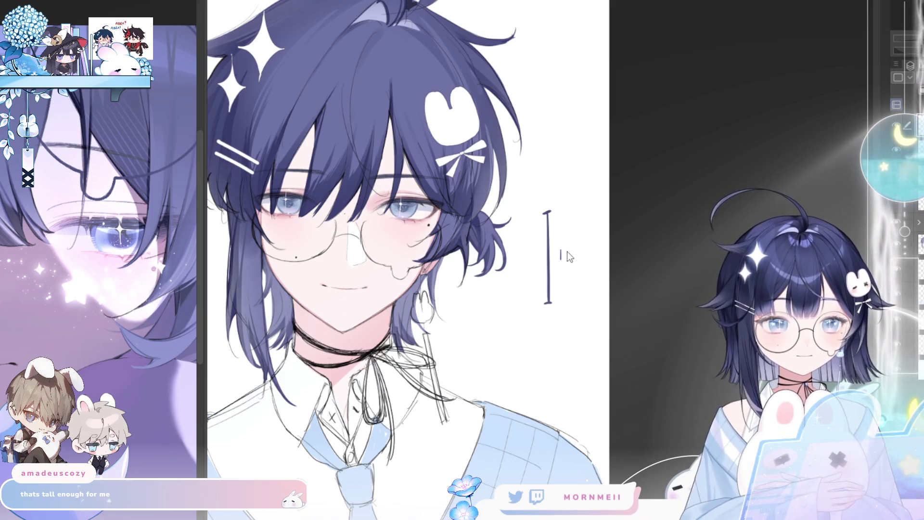
{"action": "left_click_drag", "start_coordinate": [576, 250], "coordinate": [575, 262]}
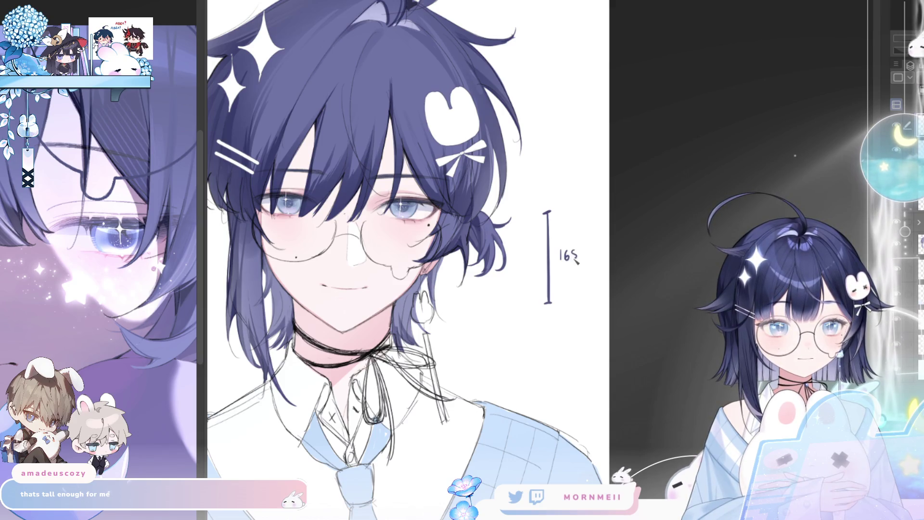
{"action": "scroll", "coordinate": [387, 390], "scroll_direction": "down", "scroll_amount": 2}
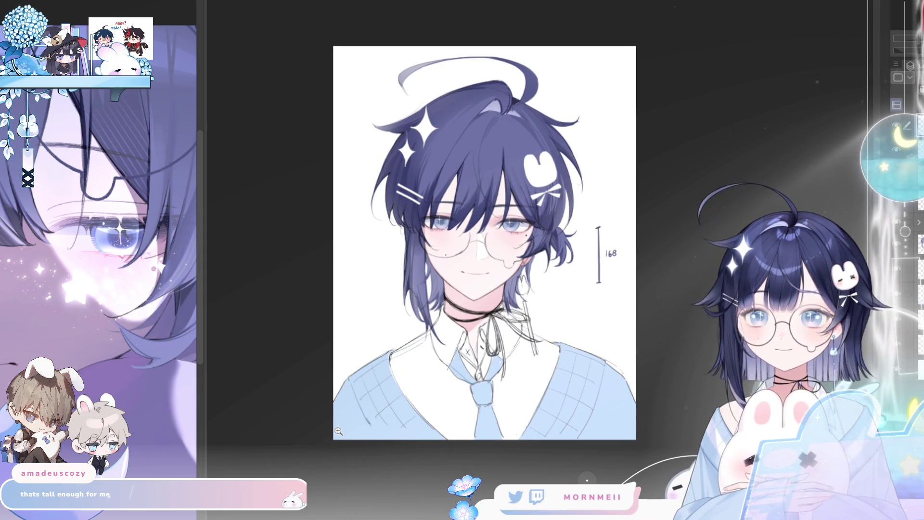
{"action": "scroll", "coordinate": [526, 134], "scroll_direction": "up", "scroll_amount": 2}
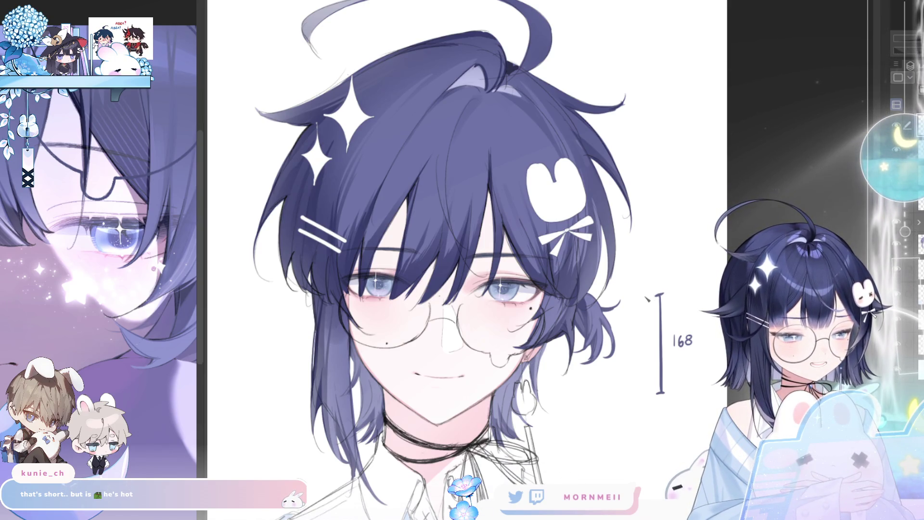
{"action": "key", "text": "h"}
{"action": "key", "text": "h"}
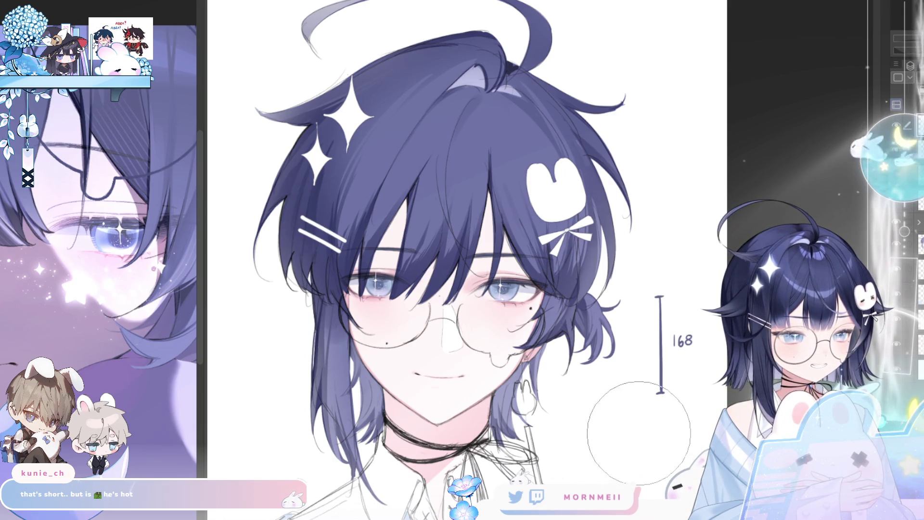
{"action": "scroll", "coordinate": [609, 342], "scroll_direction": "down", "scroll_amount": 3}
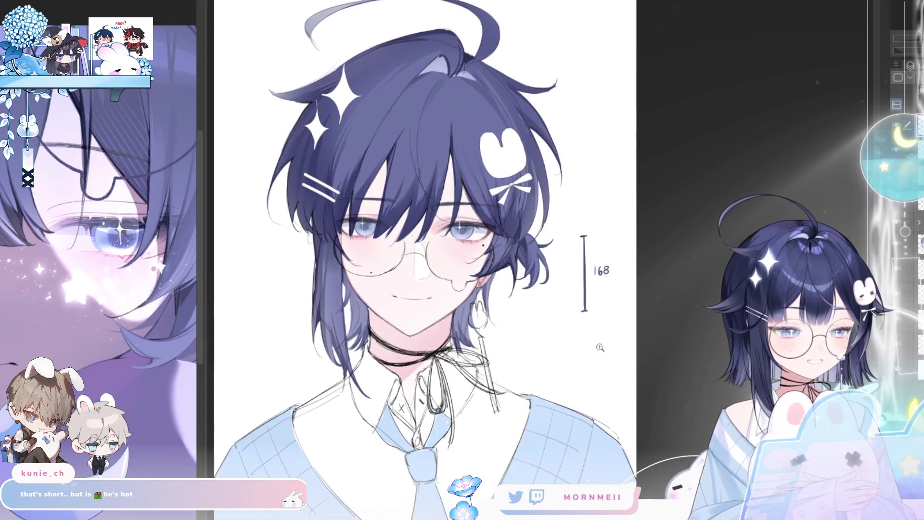
{"action": "scroll", "coordinate": [596, 270], "scroll_direction": "up", "scroll_amount": 3}
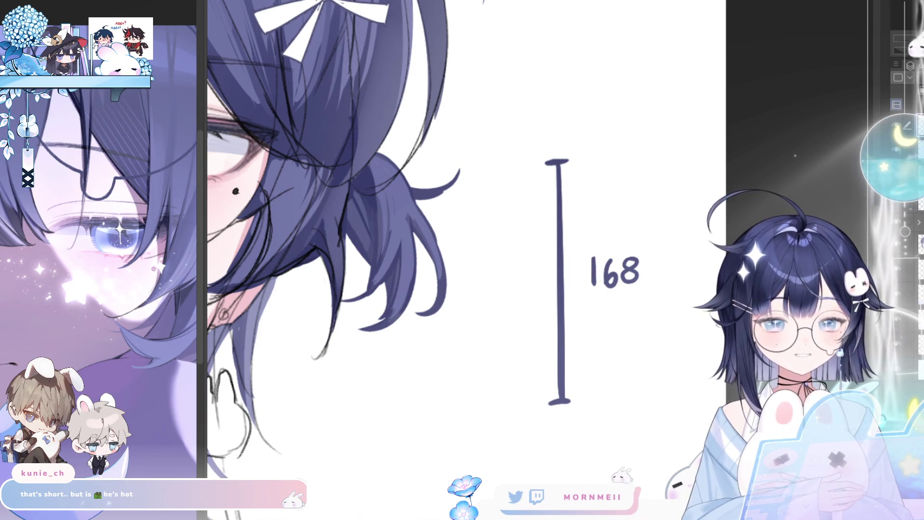
{"action": "left_click_drag", "start_coordinate": [611, 251], "coordinate": [615, 294]}
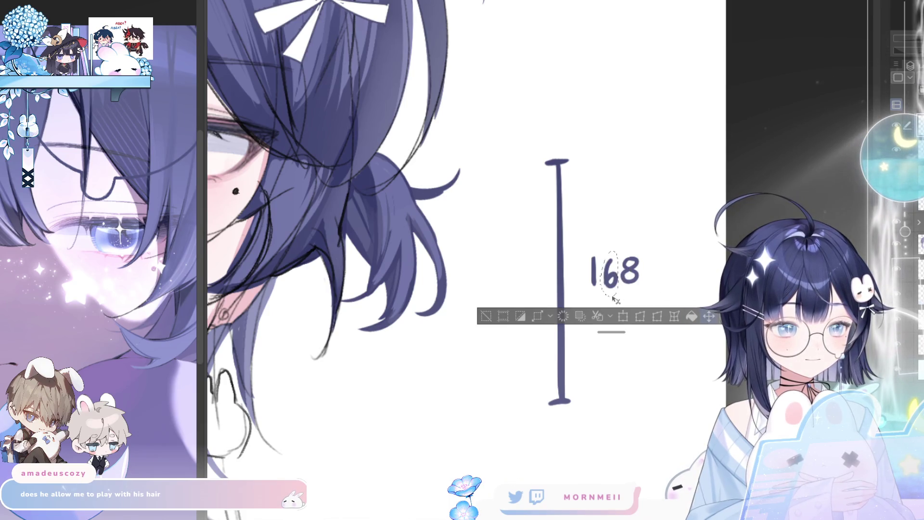
{"action": "left_click", "coordinate": [486, 317]}
{"action": "key", "text": "ctrl+0"}
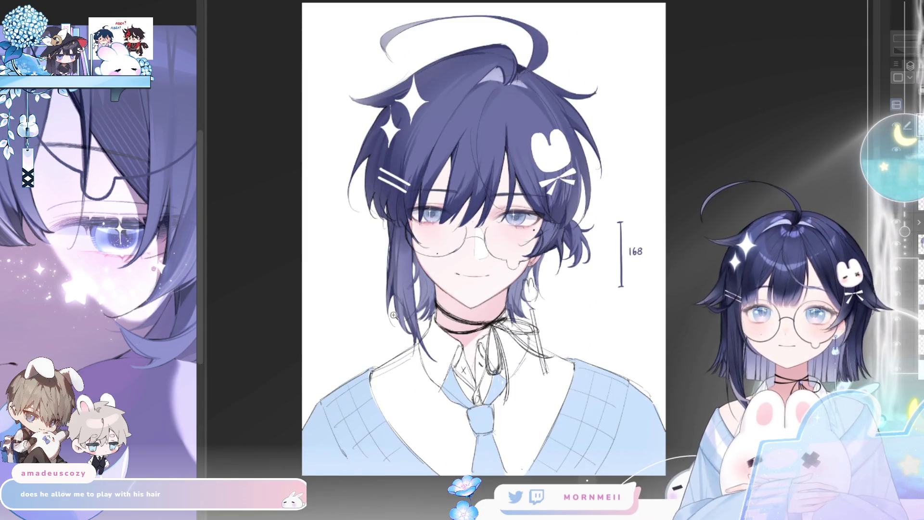
{"action": "left_click", "coordinate": [474, 130]}
{"action": "left_click", "coordinate": [465, 223]}
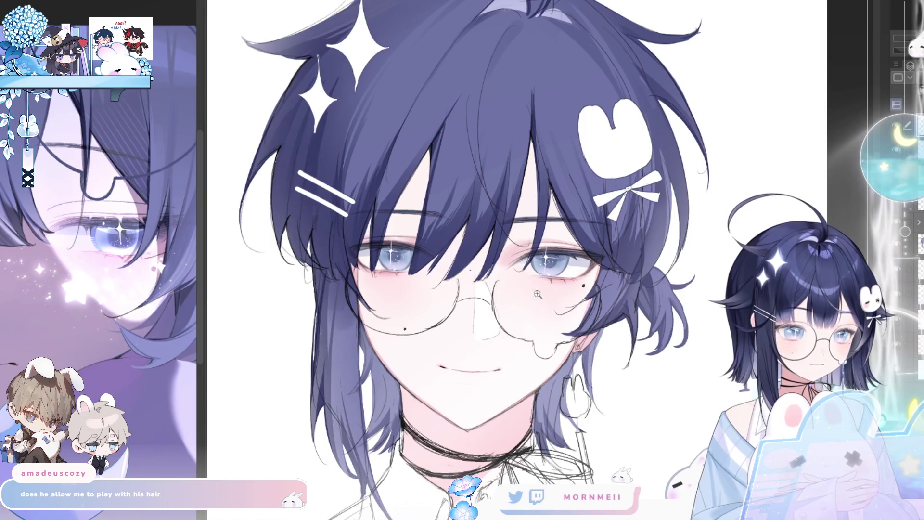
{"action": "left_click", "coordinate": [502, 273]}
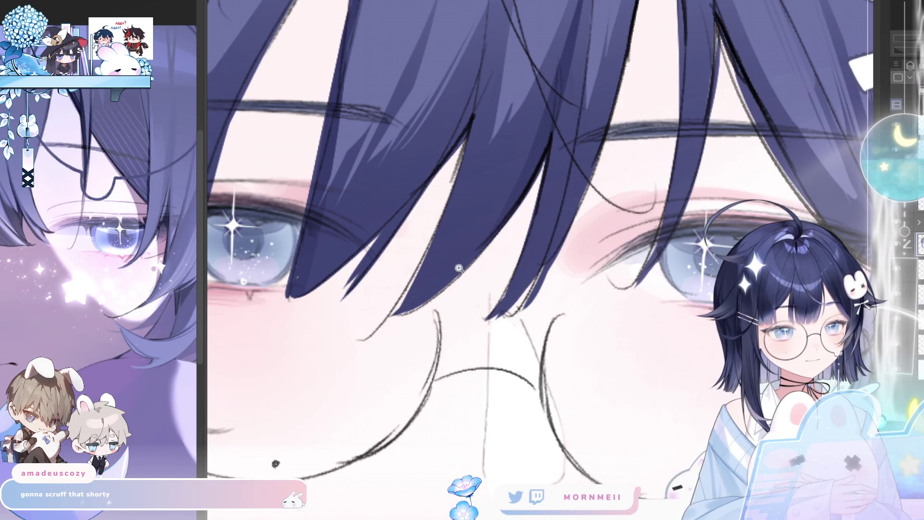
{"action": "left_click", "coordinate": [442, 261], "text": "alt"}
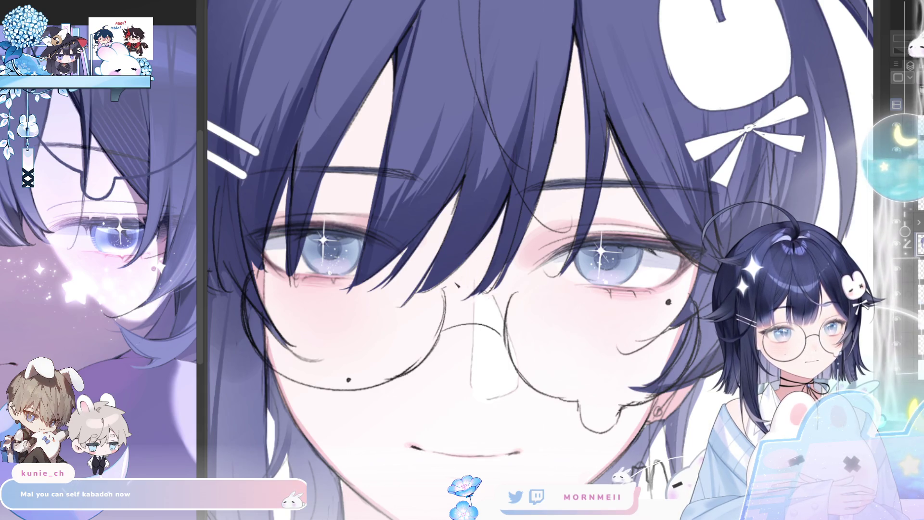
{"action": "key", "text": "h"}
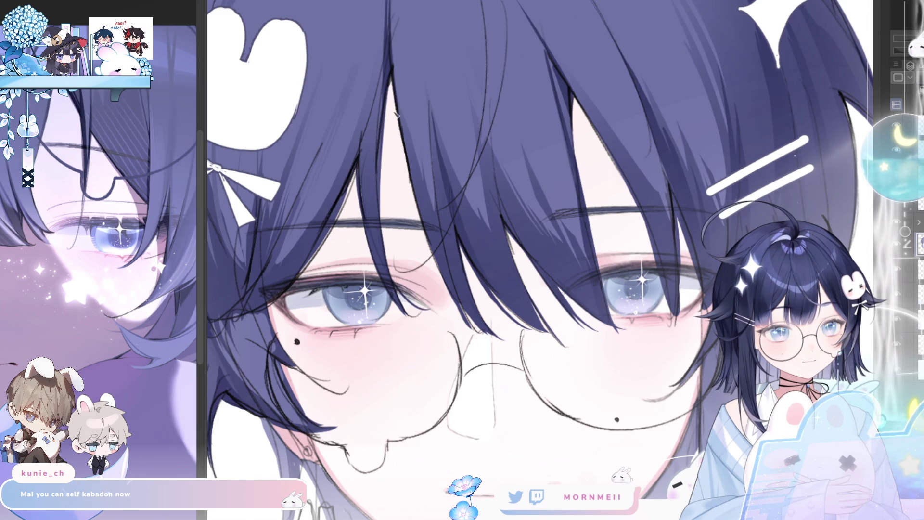
{"action": "key", "text": "ctrl+0"}
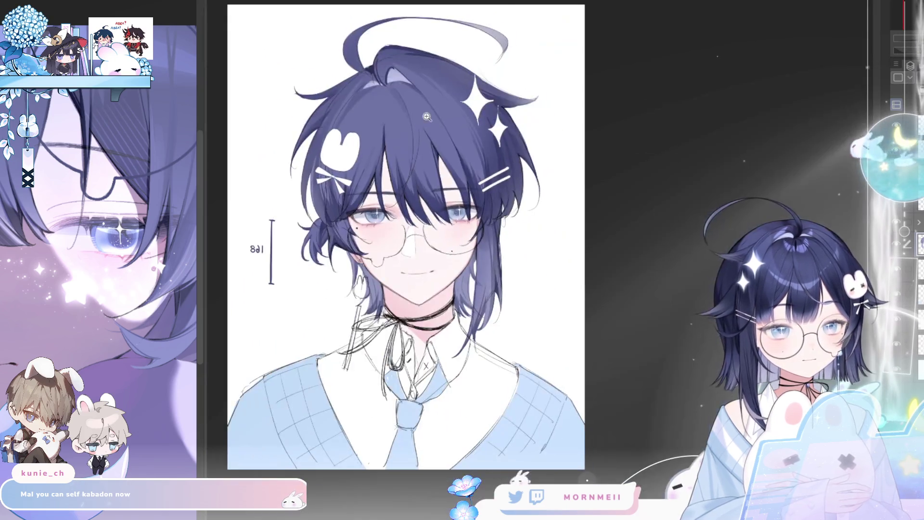
{"action": "key", "text": "h"}
{"action": "scroll", "coordinate": [618, 207], "scroll_direction": "up", "scroll_amount": 5}
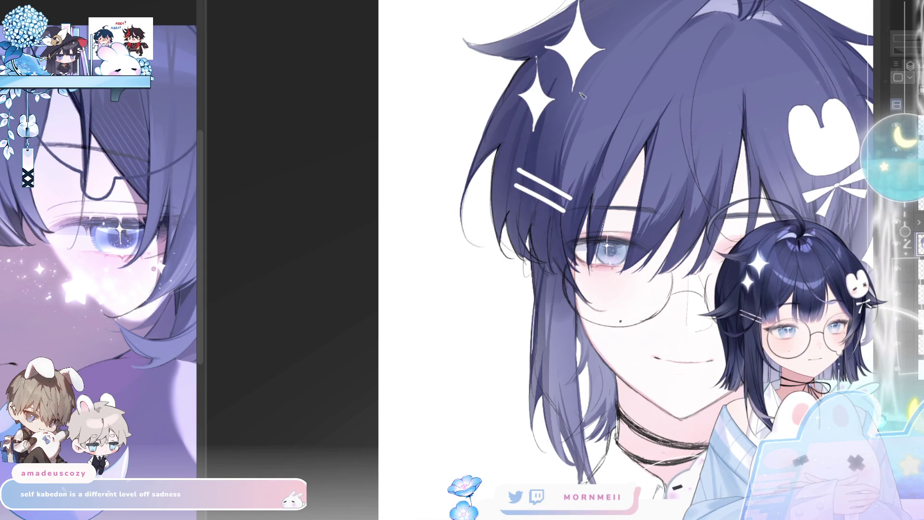
{"action": "key", "text": "h"}
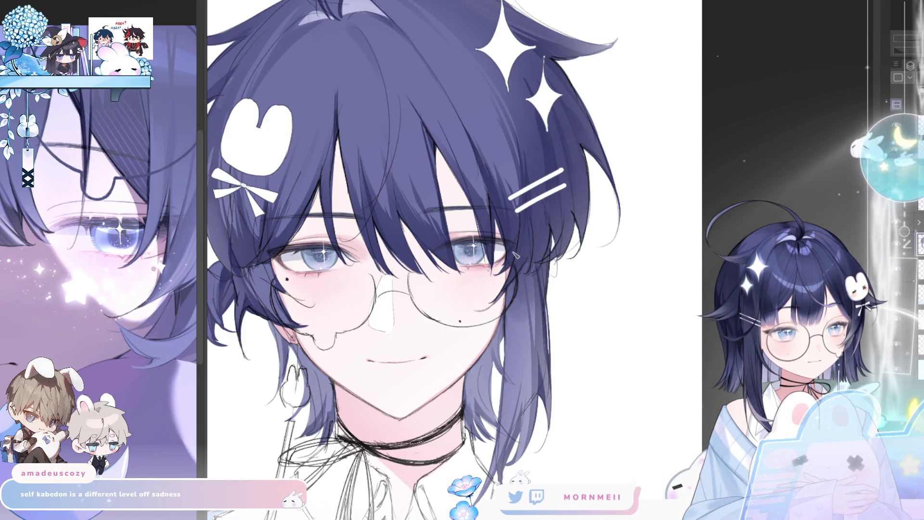
{"action": "key", "text": "h"}
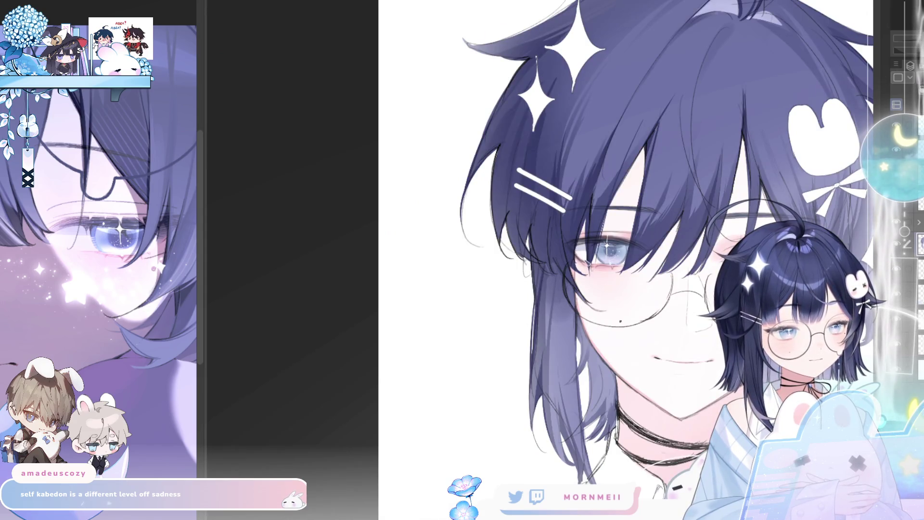
{"action": "key", "text": "h"}
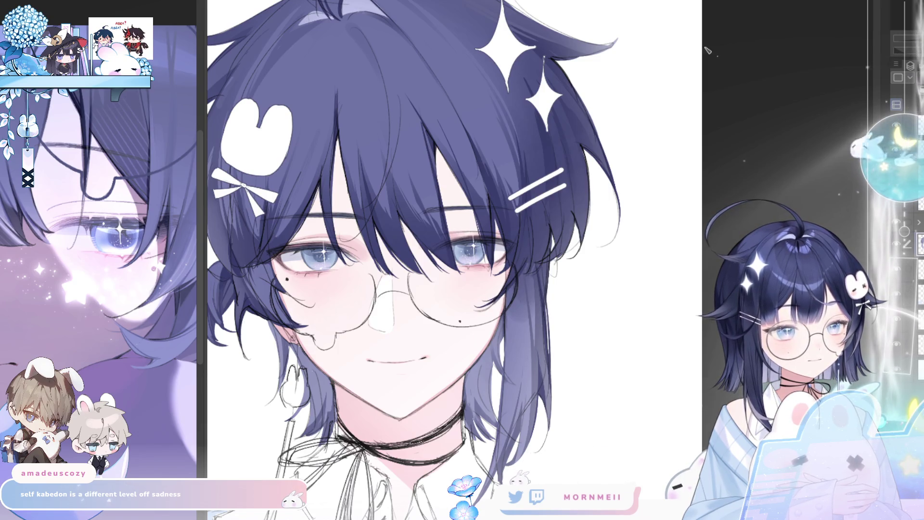
{"action": "key", "text": "h"}
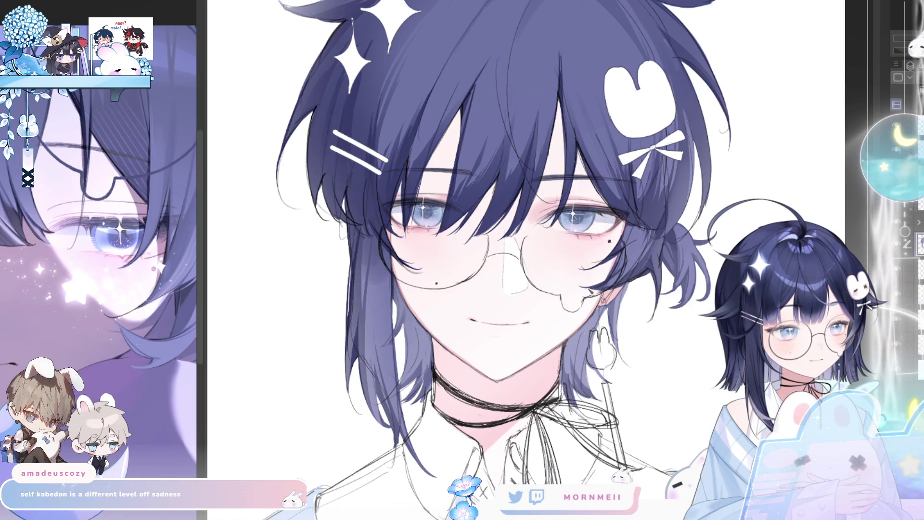
{"action": "key", "text": "h"}
{"action": "key", "text": "h"}
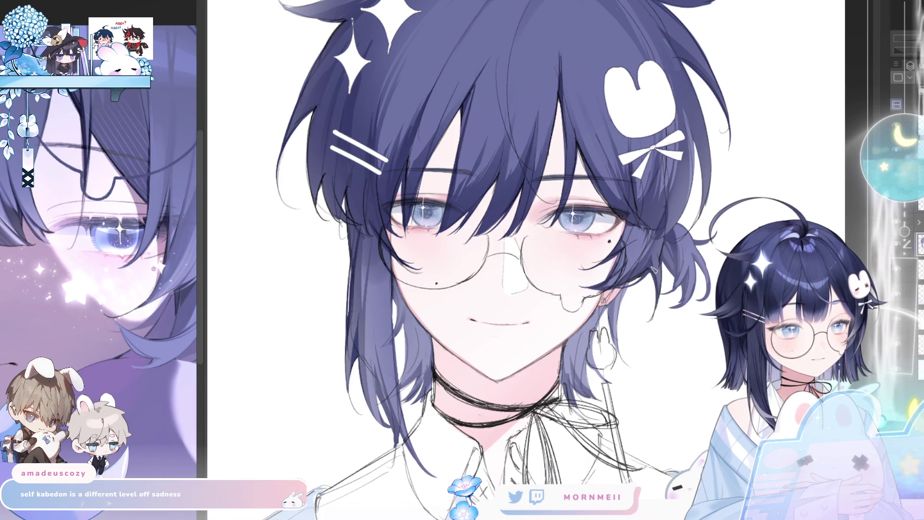
{"action": "key", "text": "h"}
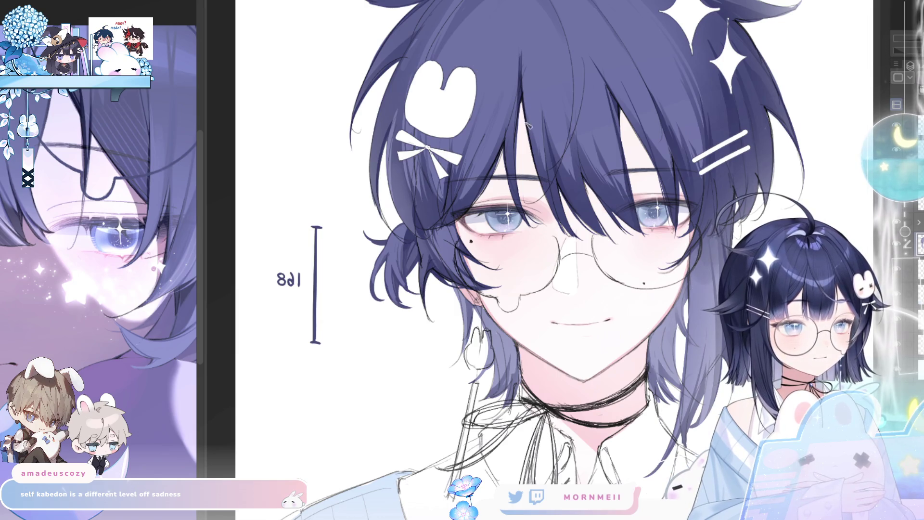
Draw dark lines along the left hair strand and beside the cheek, redrawing one slightly right.
{"action": "key", "text": "ctrl+0"}
{"action": "key", "text": "h"}
{"action": "left_click_drag", "start_coordinate": [614, 239], "coordinate": [475, 243]}
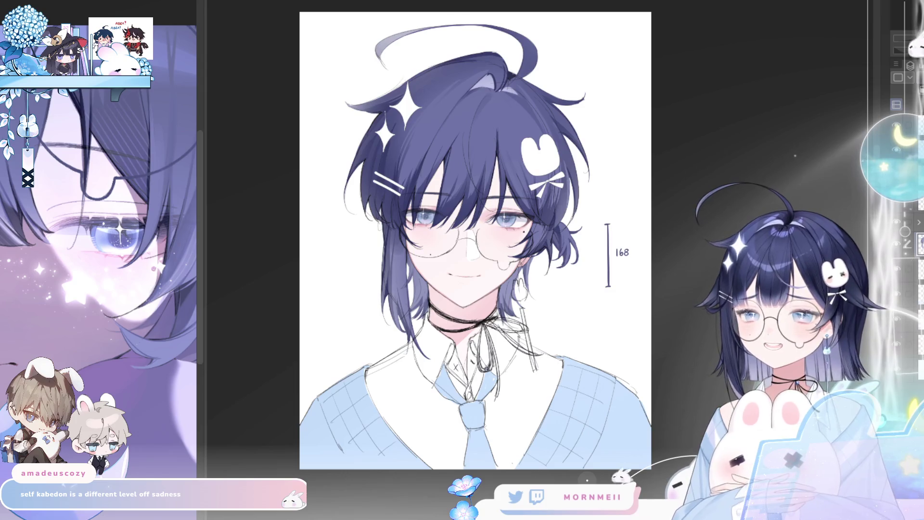
{"action": "left_click", "coordinate": [430, 238]}
{"action": "left_click", "coordinate": [430, 237]}
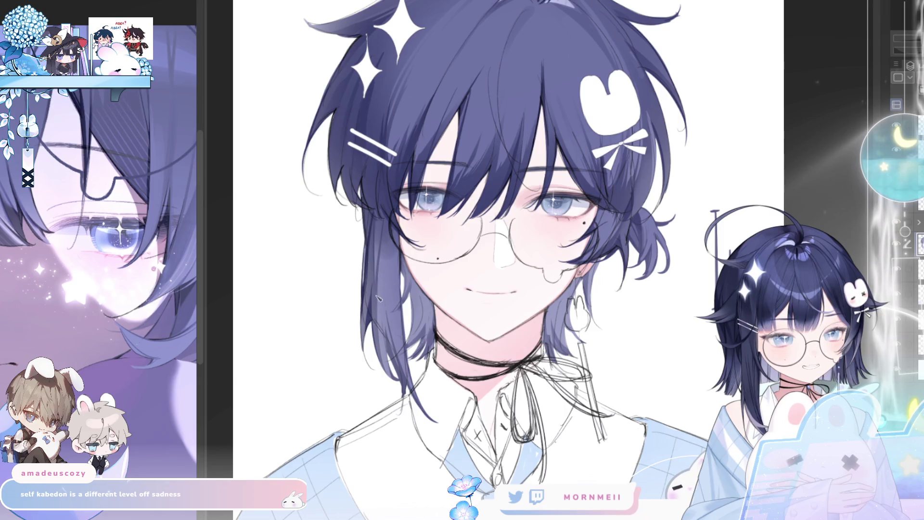
{"action": "left_click_drag", "start_coordinate": [380, 277], "coordinate": [385, 346]}
{"action": "left_click_drag", "start_coordinate": [379, 312], "coordinate": [386, 380]}
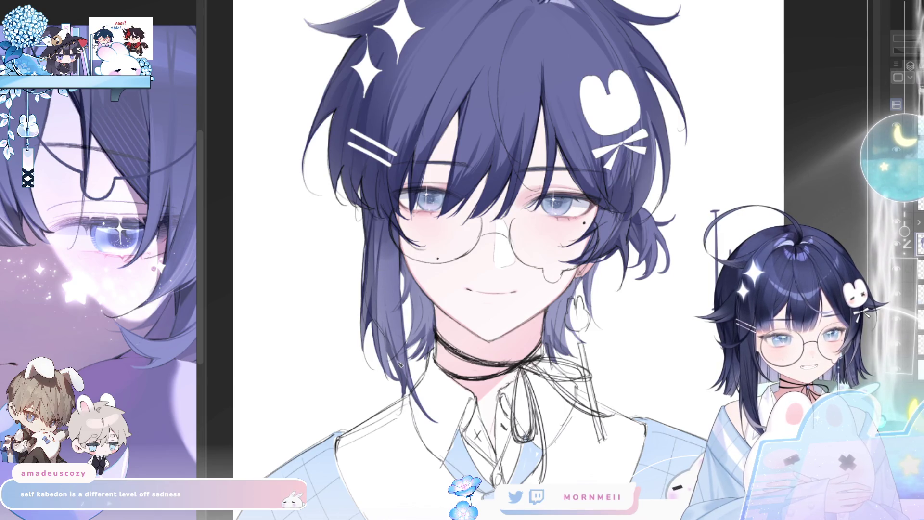
{"action": "key", "text": "ctrl+z"}
{"action": "left_click_drag", "start_coordinate": [385, 304], "coordinate": [391, 350]}
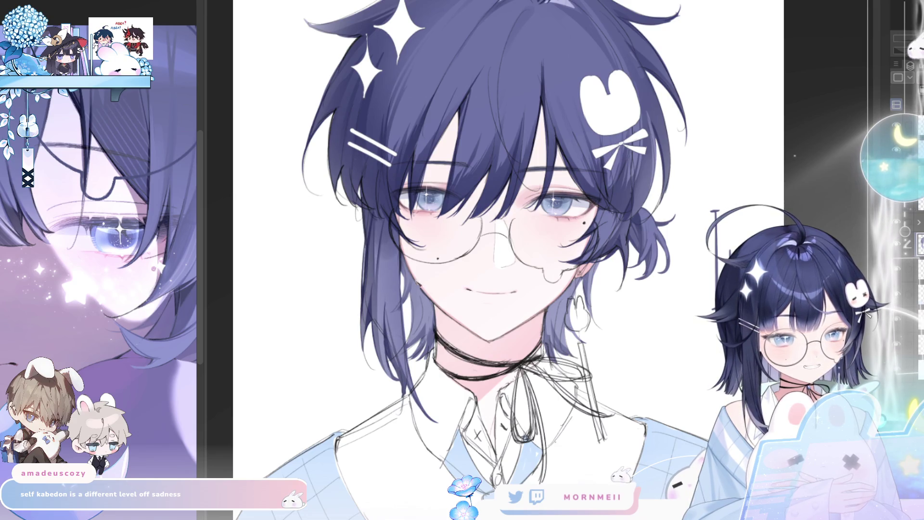
{"action": "left_click_drag", "start_coordinate": [406, 269], "coordinate": [403, 328]}
{"action": "key", "text": "h"}
{"action": "key", "text": "h"}
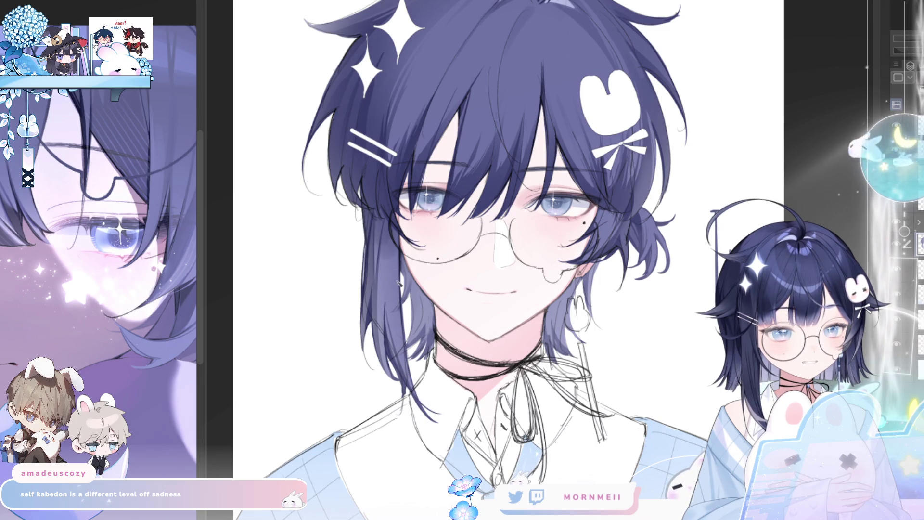
{"action": "key", "text": "h"}
{"action": "key", "text": "h"}
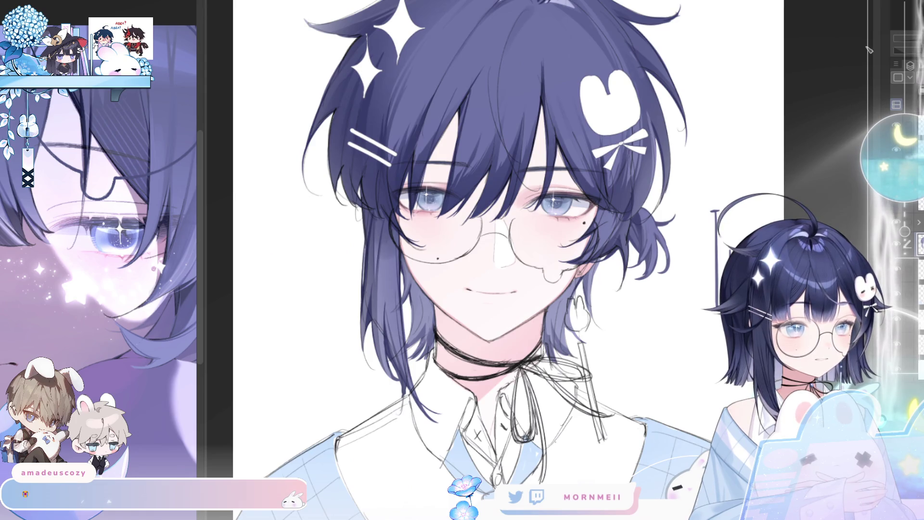
Paint light shine strokes across the top of the navy hair near the ahoge.
{"action": "key", "text": "ctrl+minus"}
{"action": "key", "text": "h"}
{"action": "key", "text": "h"}
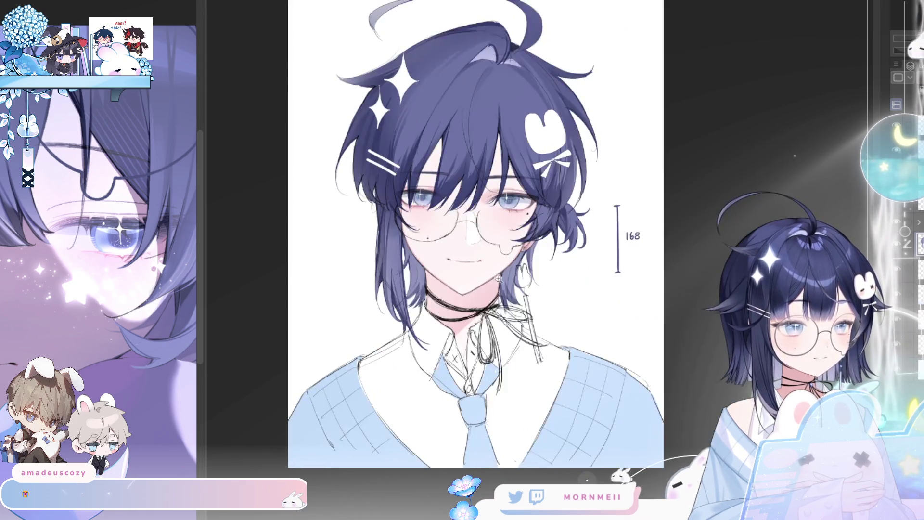
{"action": "scroll", "coordinate": [506, 275], "scroll_direction": "up", "scroll_amount": 2}
{"action": "scroll", "coordinate": [505, 275], "scroll_direction": "up", "scroll_amount": 2}
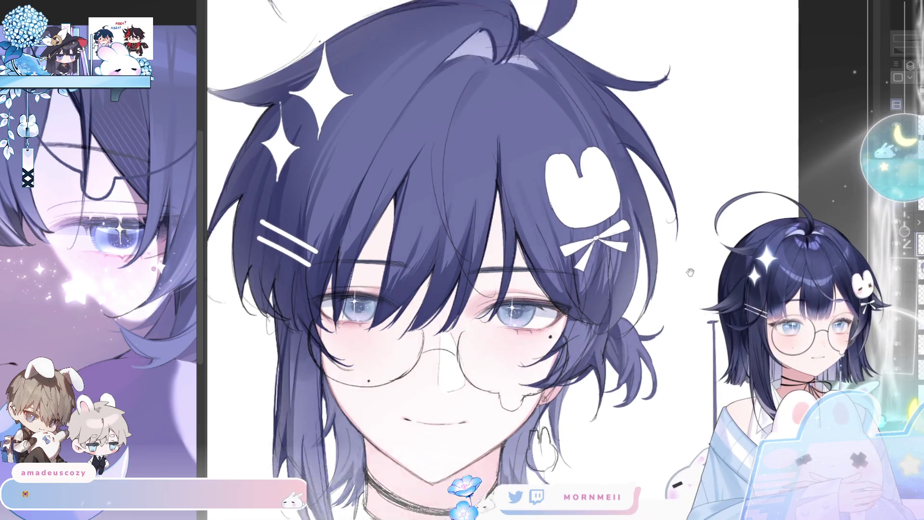
{"action": "mouse_move", "coordinate": [396, 66]}
{"action": "left_mouse_down"}
{"action": "mouse_move", "coordinate": [403, 205]}
{"action": "mouse_move", "coordinate": [421, 203]}
{"action": "mouse_move", "coordinate": [438, 240]}
{"action": "mouse_move", "coordinate": [450, 234]}
{"action": "mouse_move", "coordinate": [458, 262]}
{"action": "mouse_move", "coordinate": [474, 257]}
{"action": "left_mouse_up"}
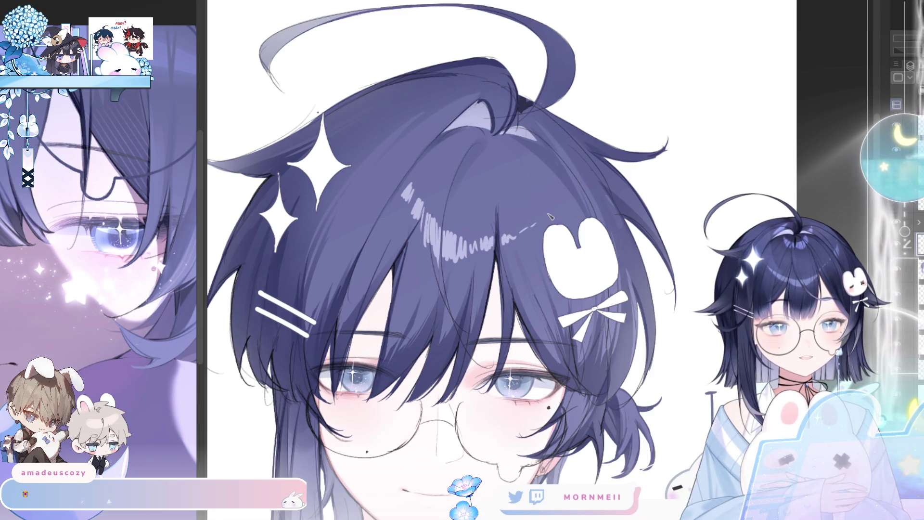
{"action": "left_click_drag", "start_coordinate": [401, 176], "coordinate": [394, 188]}
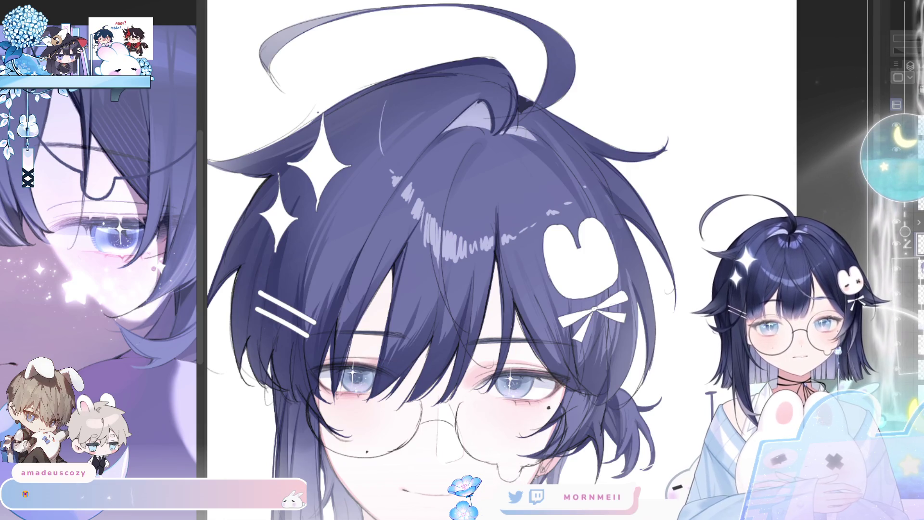
{"action": "mouse_move", "coordinate": [439, 207]}
{"action": "left_mouse_down"}
{"action": "mouse_move", "coordinate": [418, 198]}
{"action": "mouse_move", "coordinate": [424, 216]}
{"action": "left_mouse_up"}
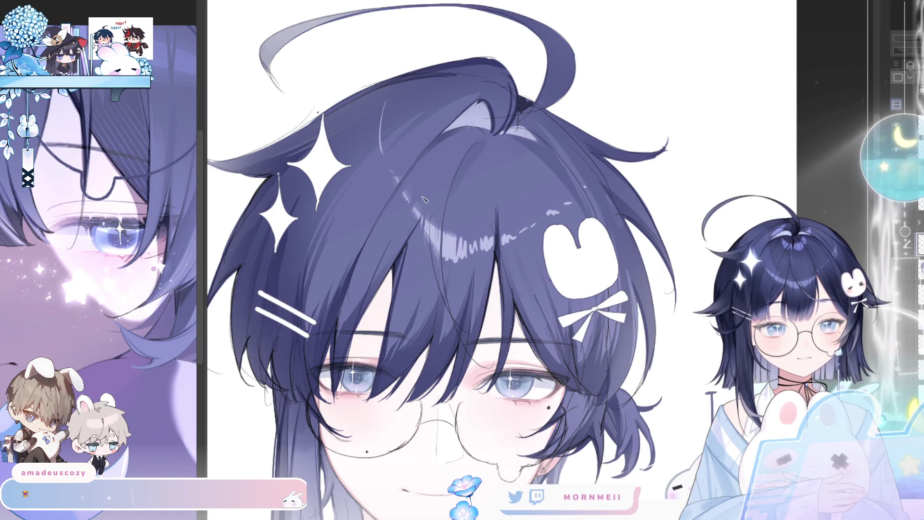
{"action": "key", "text": "h"}
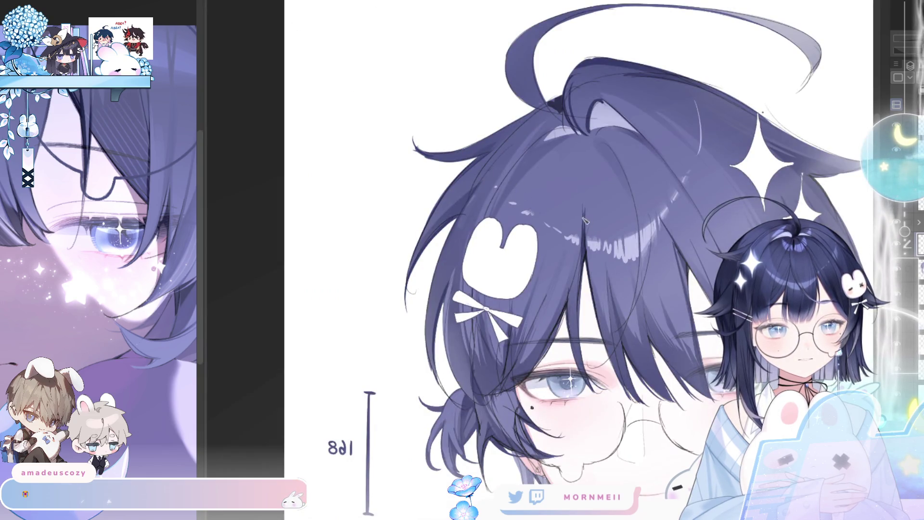
{"action": "key", "text": "h"}
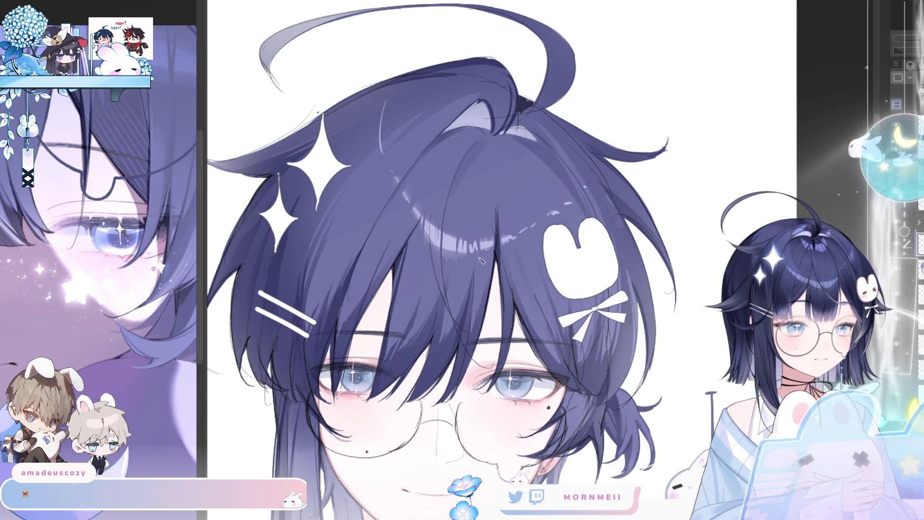
{"action": "key", "text": "ctrl+0"}
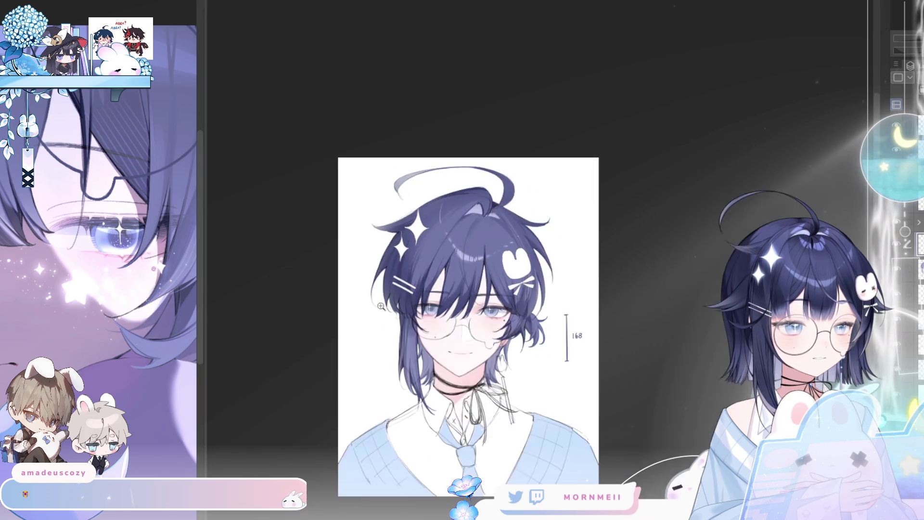
{"action": "key", "text": "h"}
{"action": "key", "text": "h"}
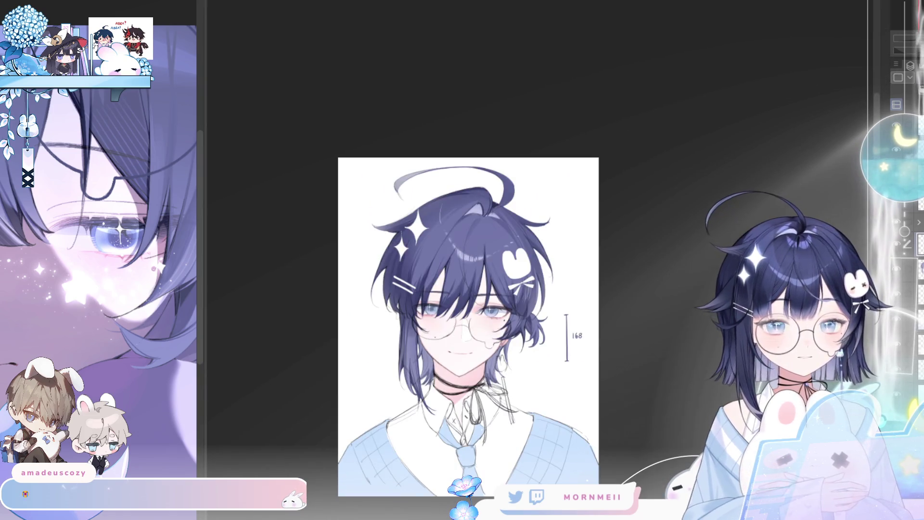
{"action": "key", "text": "h"}
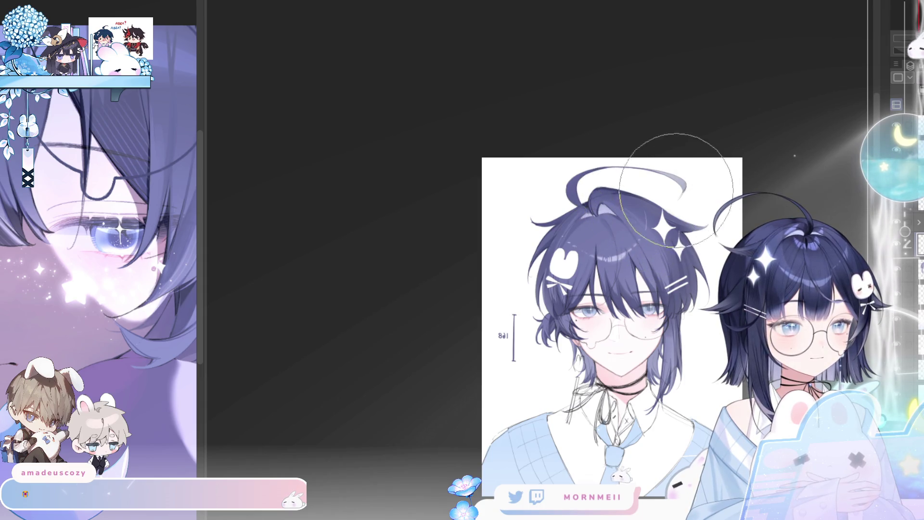
{"action": "key", "text": "h"}
{"action": "key", "text": "h"}
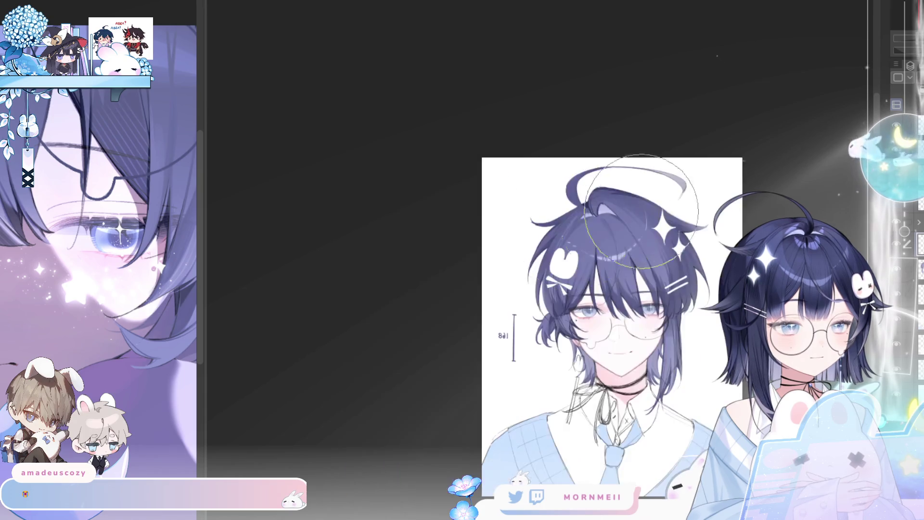
{"action": "key", "text": "h"}
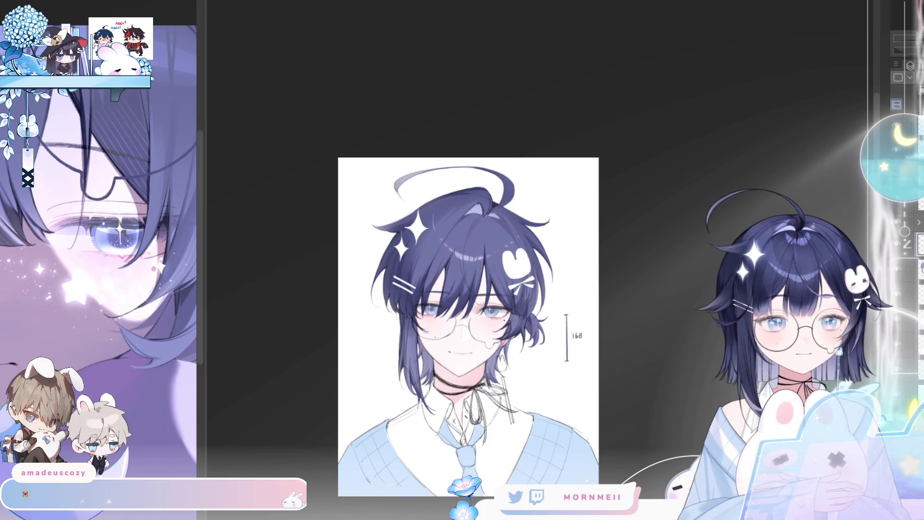
{"action": "key", "text": "h"}
{"action": "key", "text": "h"}
{"action": "scroll", "coordinate": [619, 256], "scroll_direction": "up", "scroll_amount": 3}
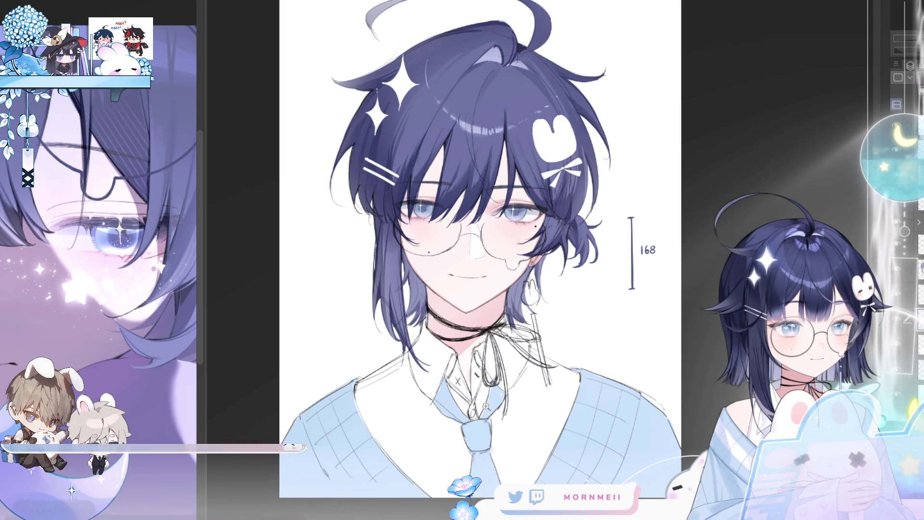
Shade the sweater's lower-left edge a darker blue.
{"action": "key", "text": "h"}
{"action": "key", "text": "h"}
{"action": "left_click_drag", "start_coordinate": [429, 345], "coordinate": [336, 296]}
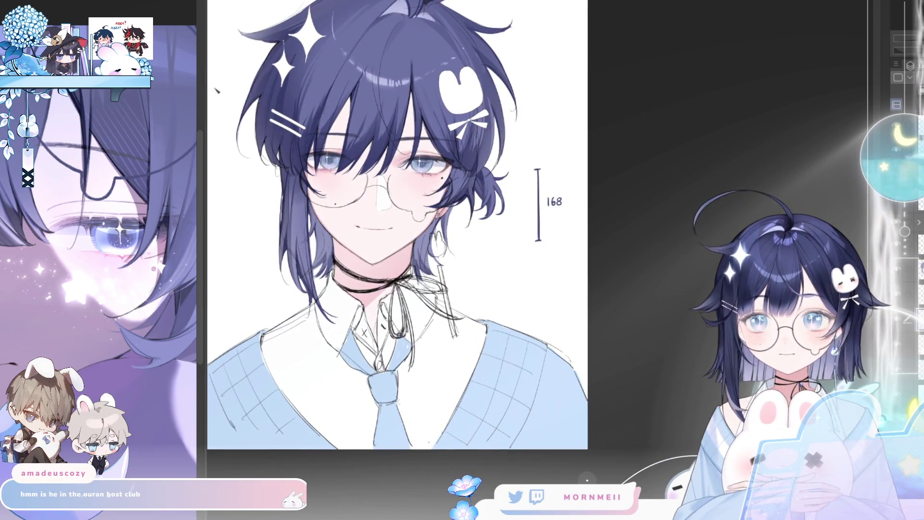
{"action": "scroll", "coordinate": [397, 224], "scroll_direction": "up", "scroll_amount": 1}
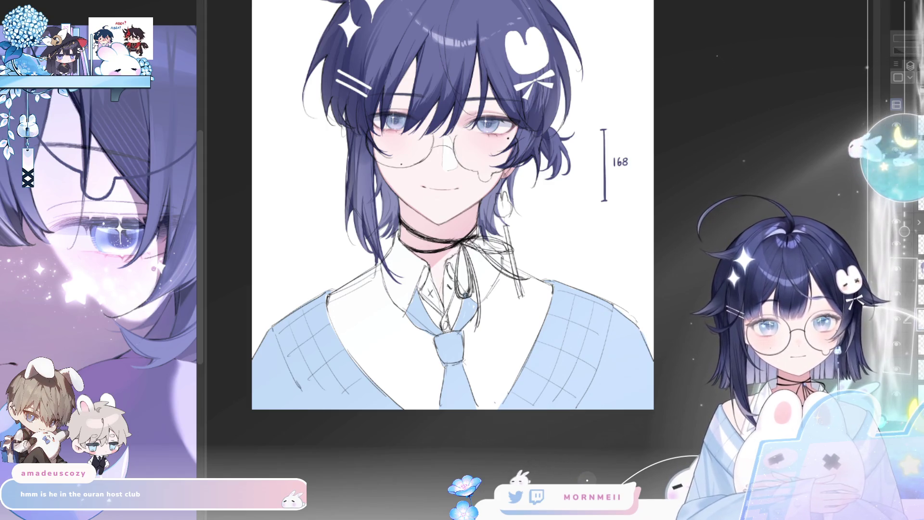
{"action": "left_click_drag", "start_coordinate": [273, 332], "coordinate": [287, 380]}
{"action": "left_click_drag", "start_coordinate": [275, 337], "coordinate": [291, 376]}
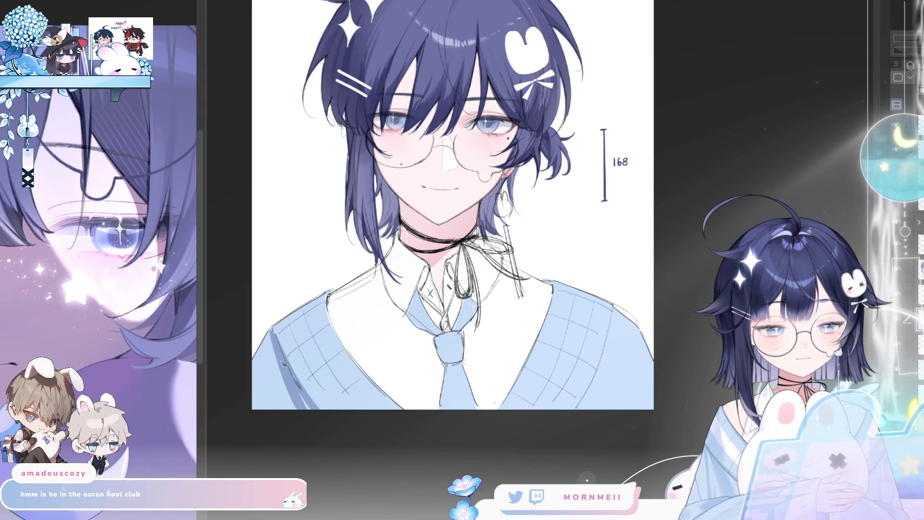
{"action": "mouse_move", "coordinate": [273, 338]}
{"action": "left_mouse_down"}
{"action": "mouse_move", "coordinate": [262, 401]}
{"action": "mouse_move", "coordinate": [276, 362]}
{"action": "mouse_move", "coordinate": [312, 358]}
{"action": "mouse_move", "coordinate": [317, 392]}
{"action": "left_mouse_up"}
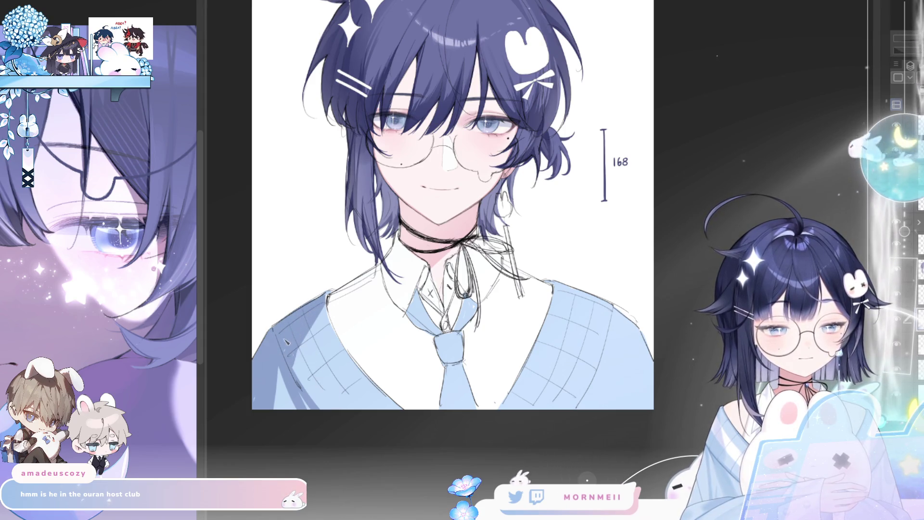
{"action": "mouse_move", "coordinate": [293, 354]}
{"action": "left_mouse_down"}
{"action": "mouse_move", "coordinate": [314, 409]}
{"action": "mouse_move", "coordinate": [281, 380]}
{"action": "mouse_move", "coordinate": [284, 392]}
{"action": "left_mouse_up"}
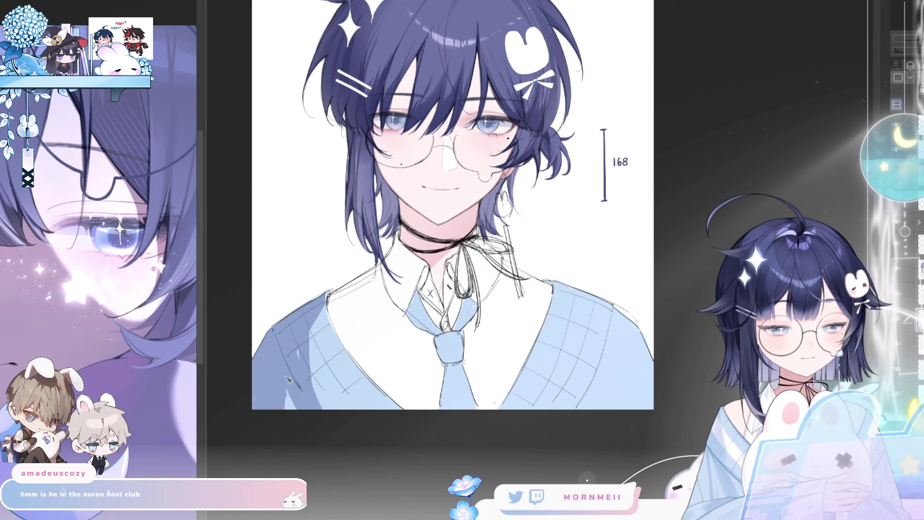
Try faint shading on the sweater's left near the collar, then undo it.
{"action": "left_click_drag", "start_coordinate": [318, 308], "coordinate": [323, 371]}
{"action": "left_click_drag", "start_coordinate": [321, 313], "coordinate": [355, 362]}
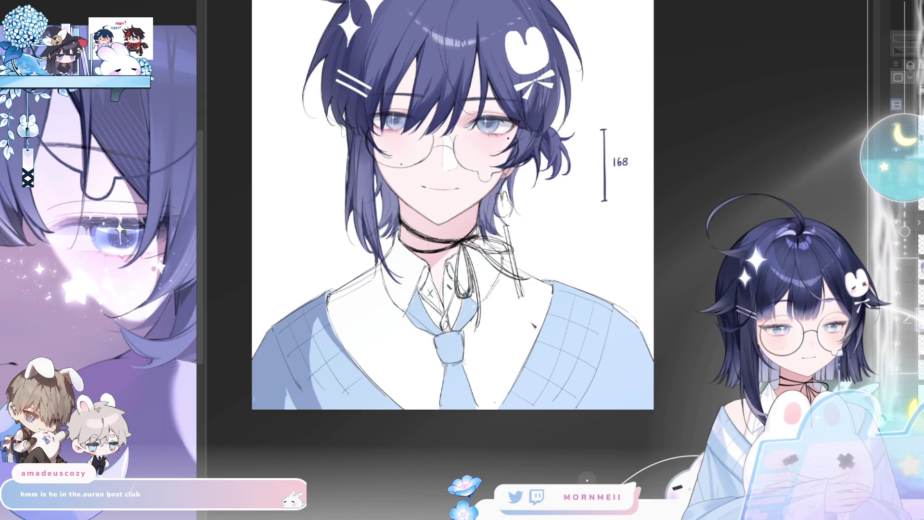
{"action": "key", "text": "ctrl+z"}
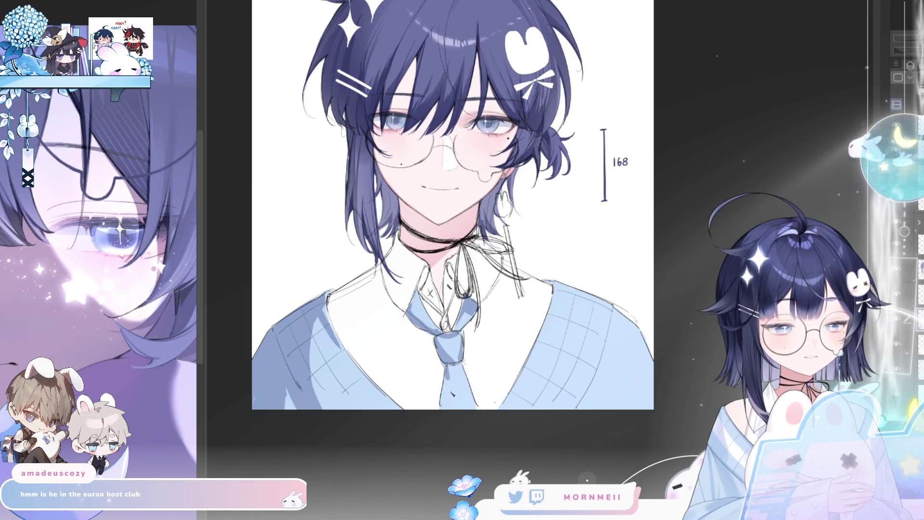
{"action": "key", "text": "h"}
{"action": "key", "text": "h"}
{"action": "left_click_drag", "start_coordinate": [448, 385], "coordinate": [436, 435]}
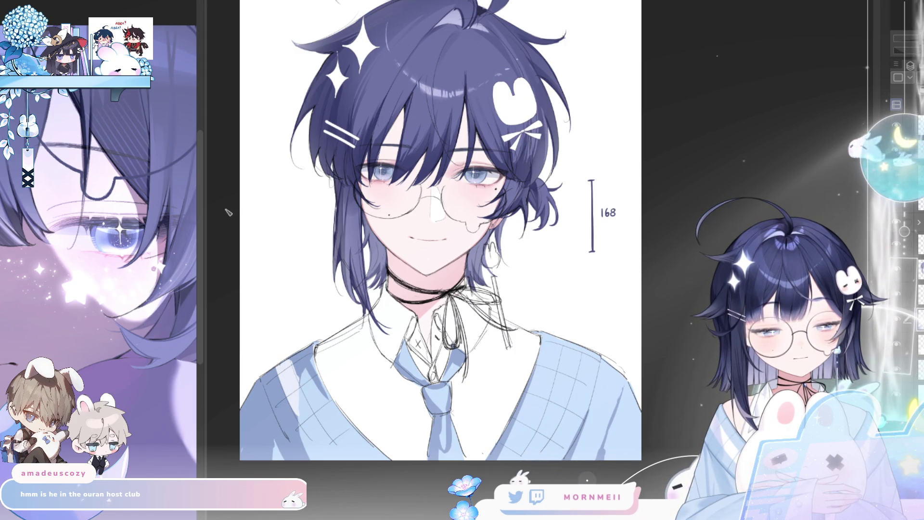
Paint light diagonal stripes on both sides of the sweater, framing the tie.
{"action": "left_click_drag", "start_coordinate": [300, 413], "coordinate": [339, 463]}
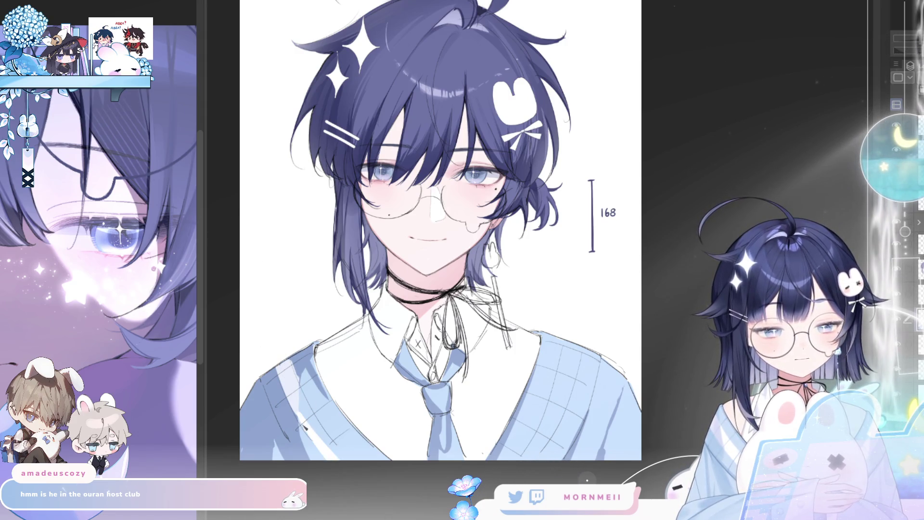
{"action": "left_click_drag", "start_coordinate": [299, 387], "coordinate": [337, 455]}
{"action": "key", "text": "h"}
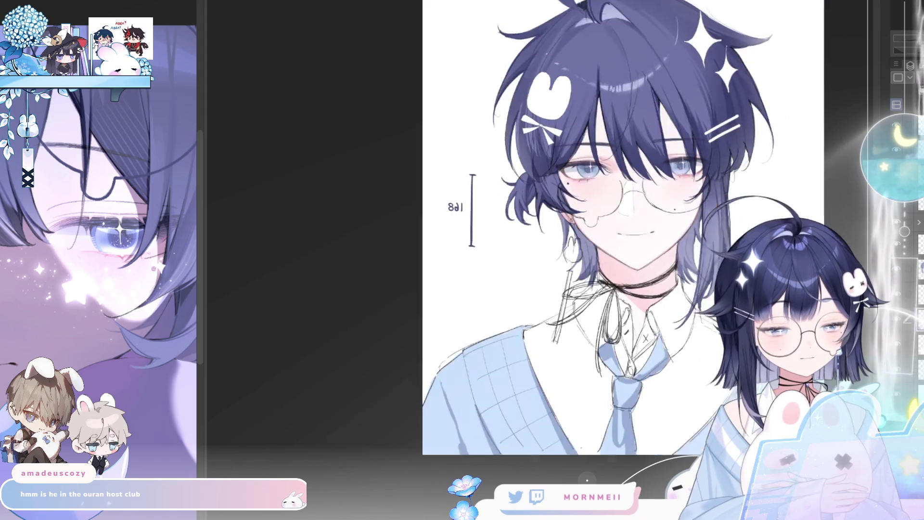
{"action": "left_click_drag", "start_coordinate": [358, 399], "coordinate": [338, 318]}
{"action": "mouse_move", "coordinate": [387, 429]}
{"action": "left_mouse_down"}
{"action": "mouse_move", "coordinate": [354, 370]}
{"action": "mouse_move", "coordinate": [344, 321]}
{"action": "left_mouse_up"}
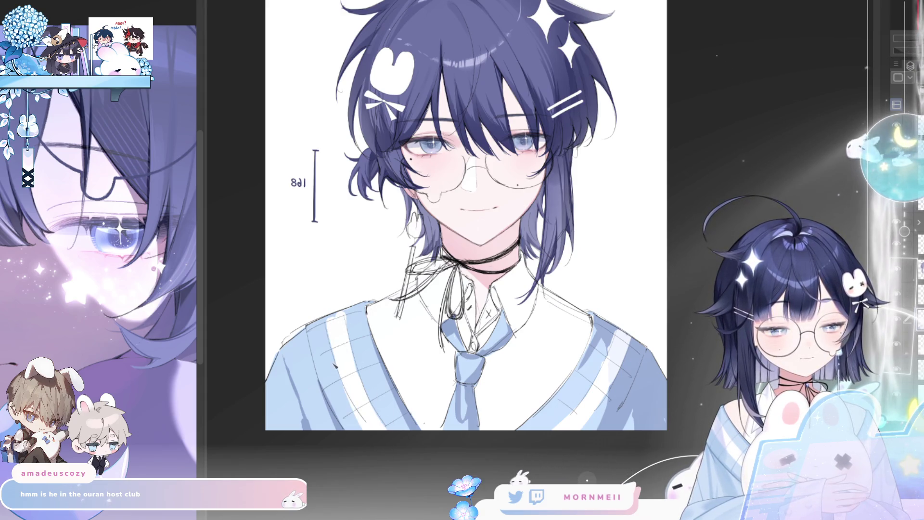
{"action": "key", "text": "h"}
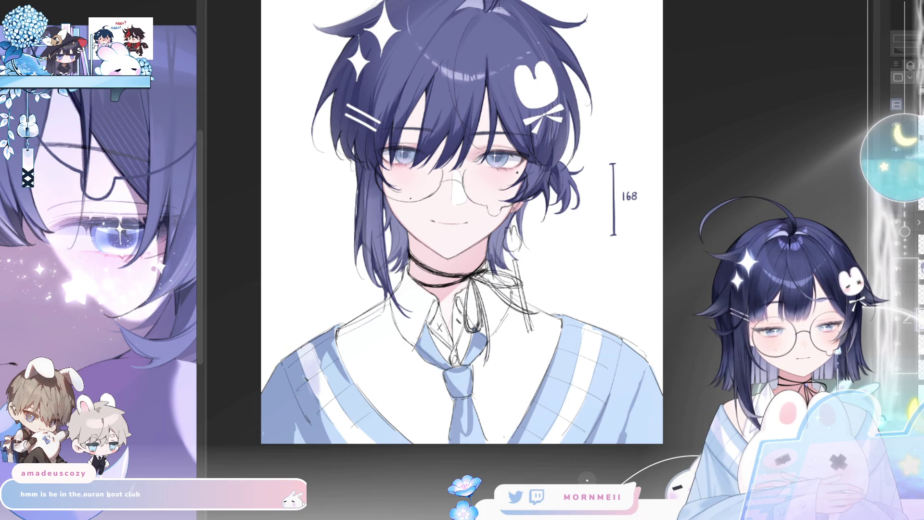
{"action": "left_click_drag", "start_coordinate": [304, 380], "coordinate": [322, 343]}
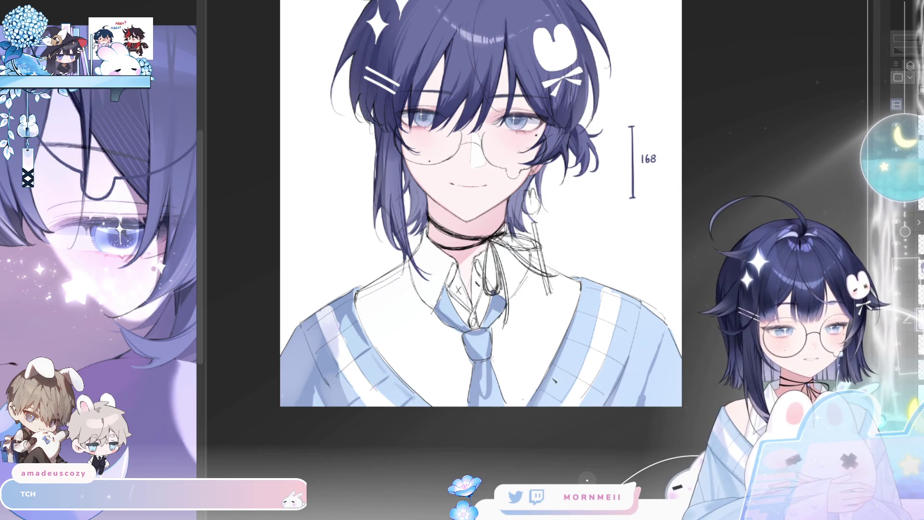
{"action": "key", "text": "h"}
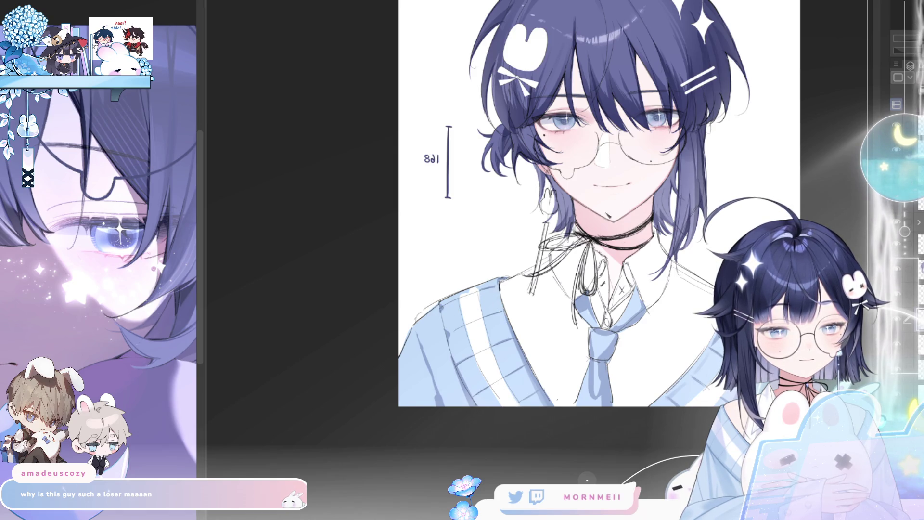
Darken the lavender shadow on the shirt just below the collar.
{"action": "key", "text": "h"}
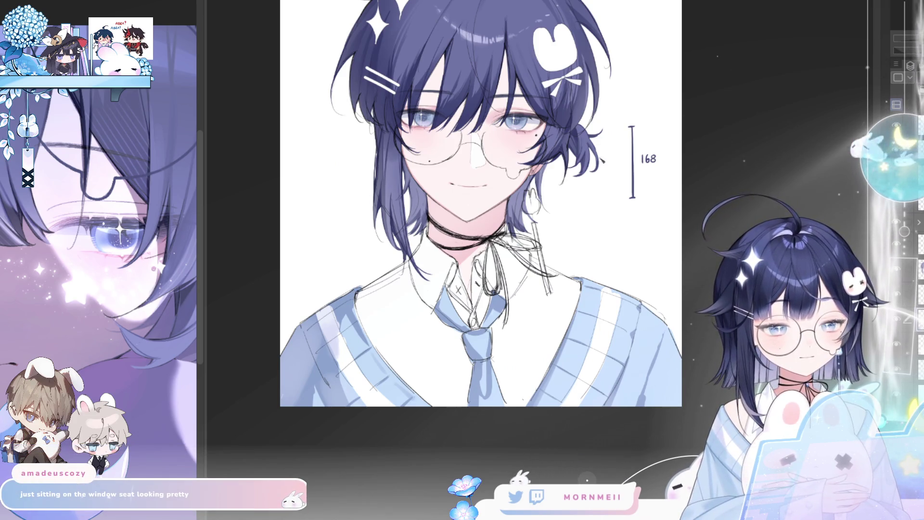
{"action": "key", "text": "h"}
{"action": "key", "text": "h"}
{"action": "left_click_drag", "start_coordinate": [617, 236], "coordinate": [593, 318]}
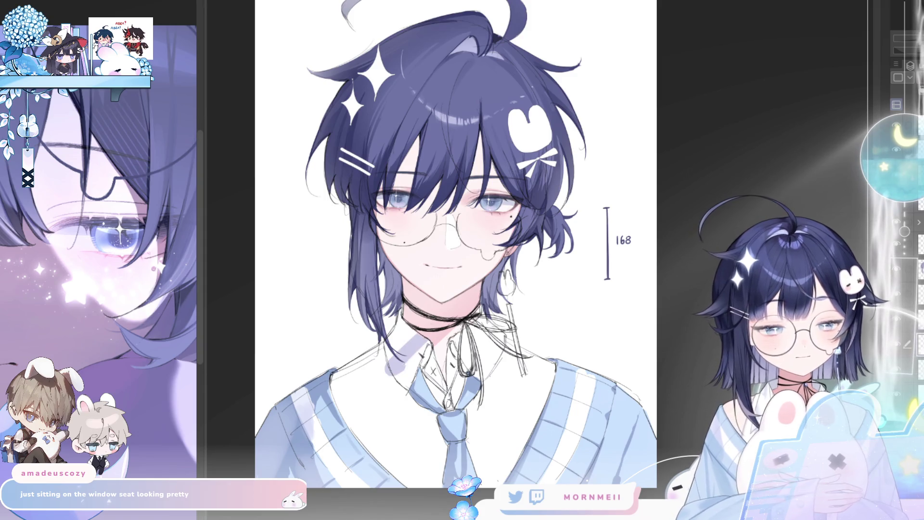
{"action": "left_click_drag", "start_coordinate": [354, 382], "coordinate": [351, 427]}
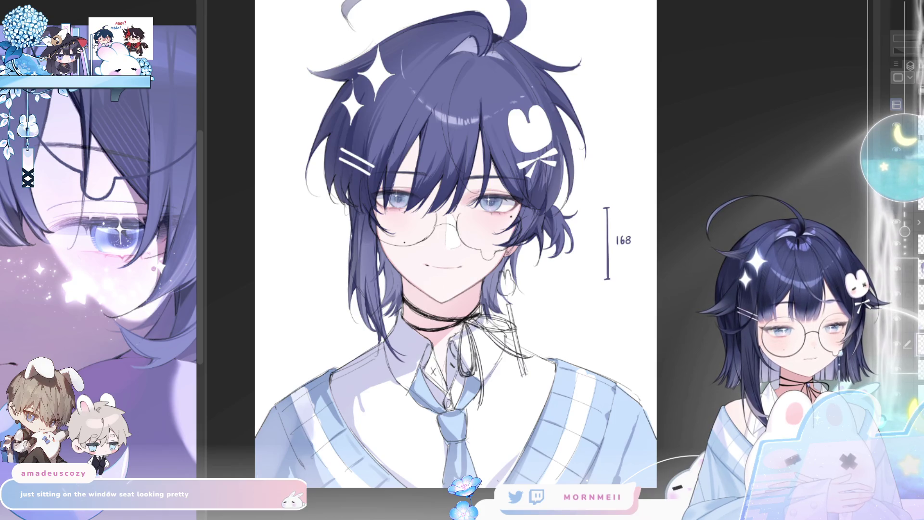
Touch up the lavender shirt shading near the tie.
{"action": "key", "text": "h"}
{"action": "key", "text": "h"}
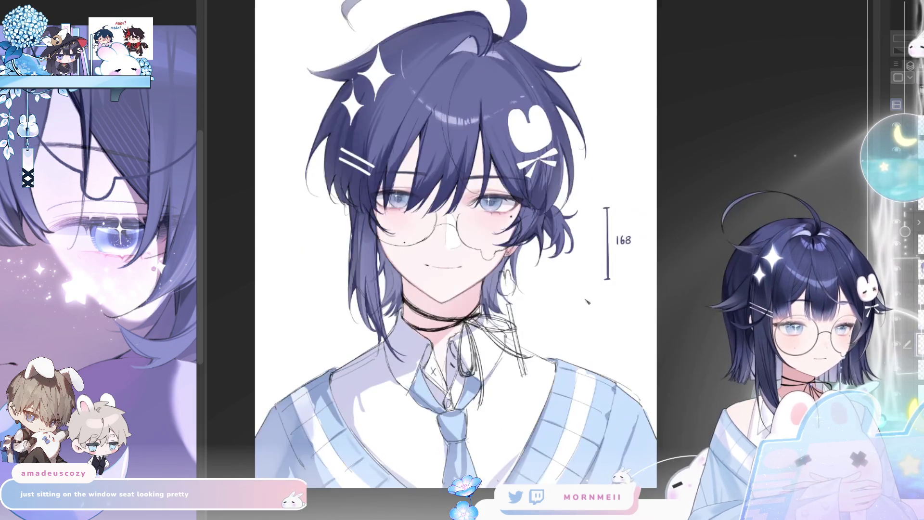
{"action": "key", "text": "h"}
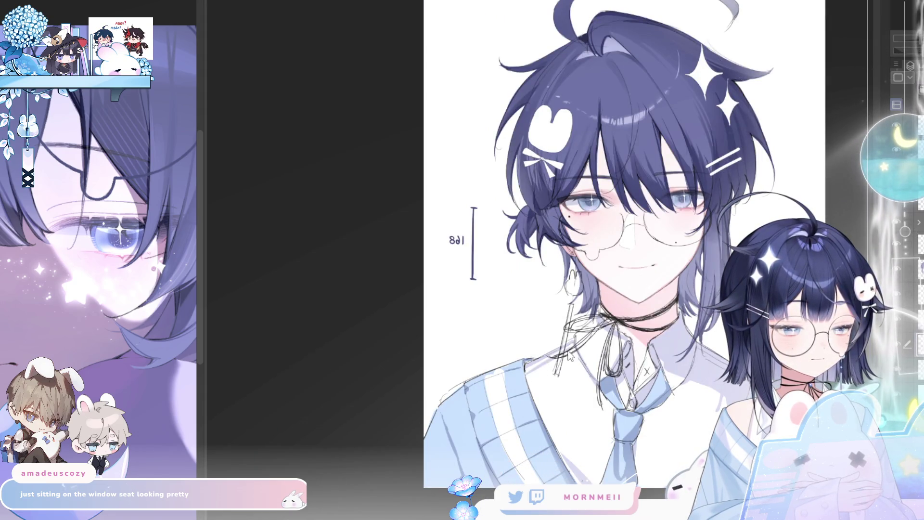
{"action": "key", "text": "h"}
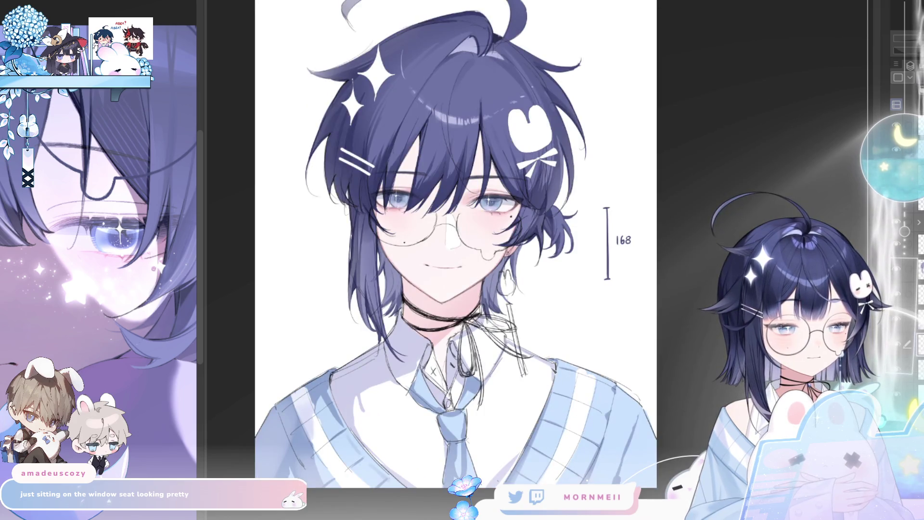
{"action": "scroll", "coordinate": [457, 419], "scroll_direction": "down", "scroll_amount": 3}
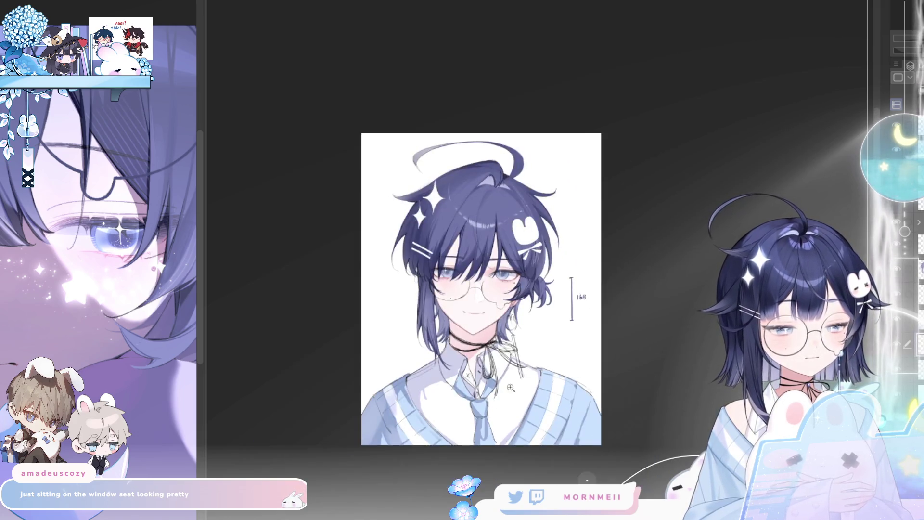
{"action": "scroll", "coordinate": [458, 419], "scroll_direction": "up", "scroll_amount": 3}
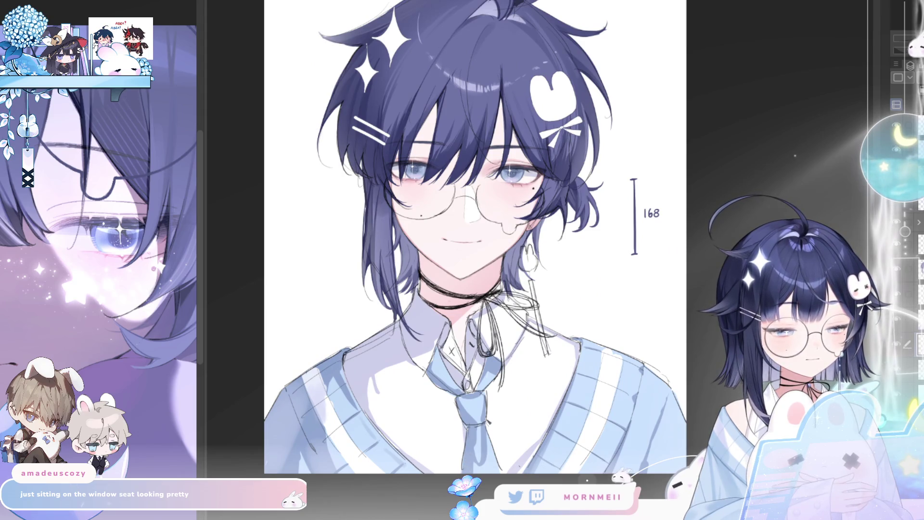
{"action": "left_click_drag", "start_coordinate": [432, 392], "coordinate": [455, 397]}
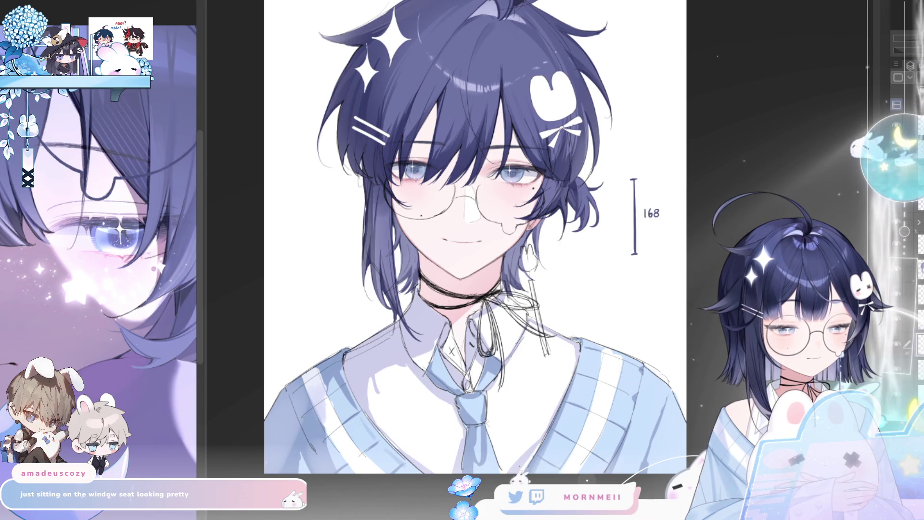
{"action": "key", "text": "h"}
{"action": "key", "text": "h"}
{"action": "key", "text": "h"}
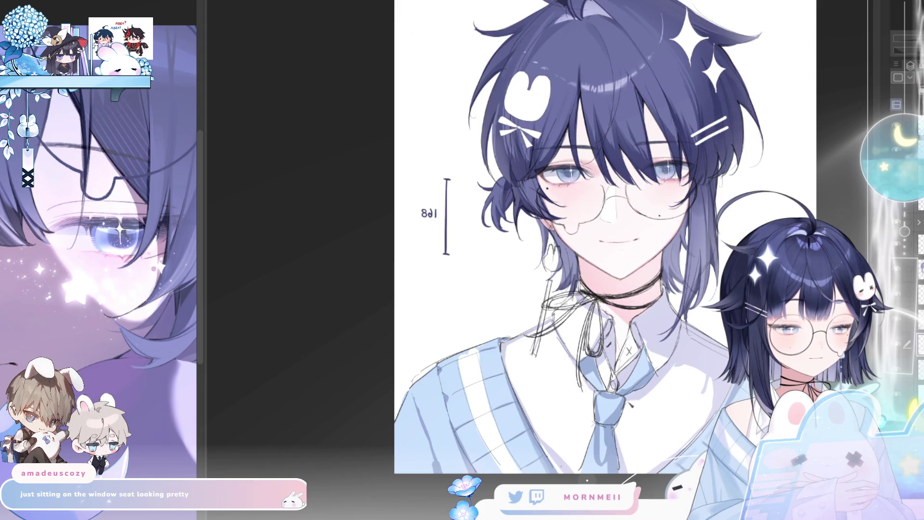
{"action": "key", "text": "h"}
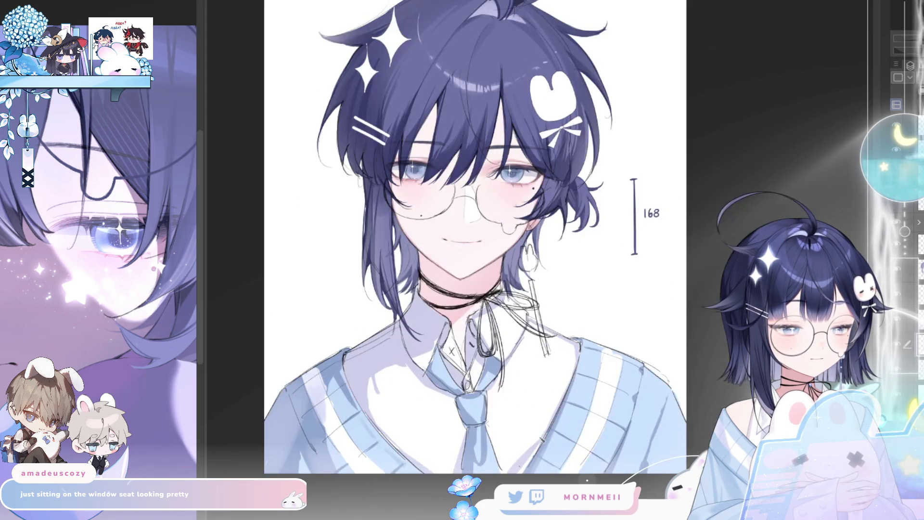
{"action": "scroll", "coordinate": [403, 453], "scroll_direction": "down", "scroll_amount": 2}
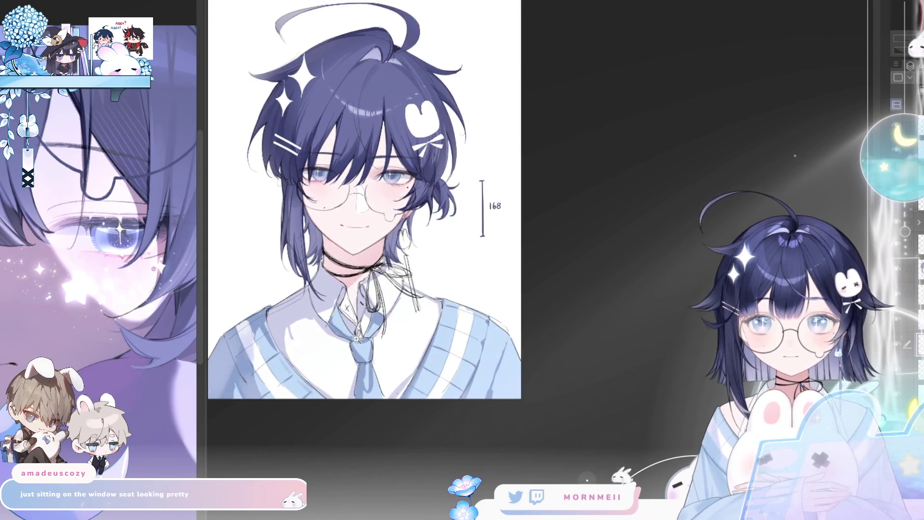
{"action": "scroll", "coordinate": [398, 444], "scroll_direction": "left", "scroll_amount": 3}
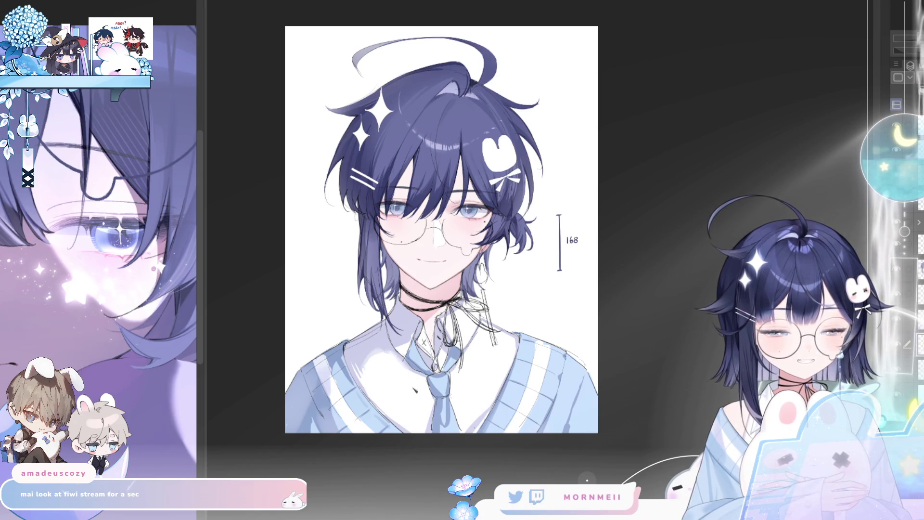
{"action": "key", "text": "h"}
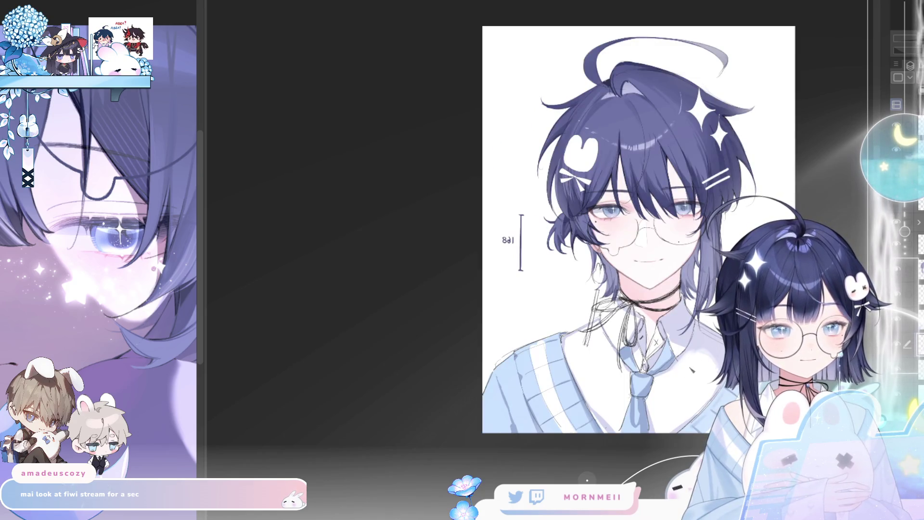
{"action": "key", "text": "h"}
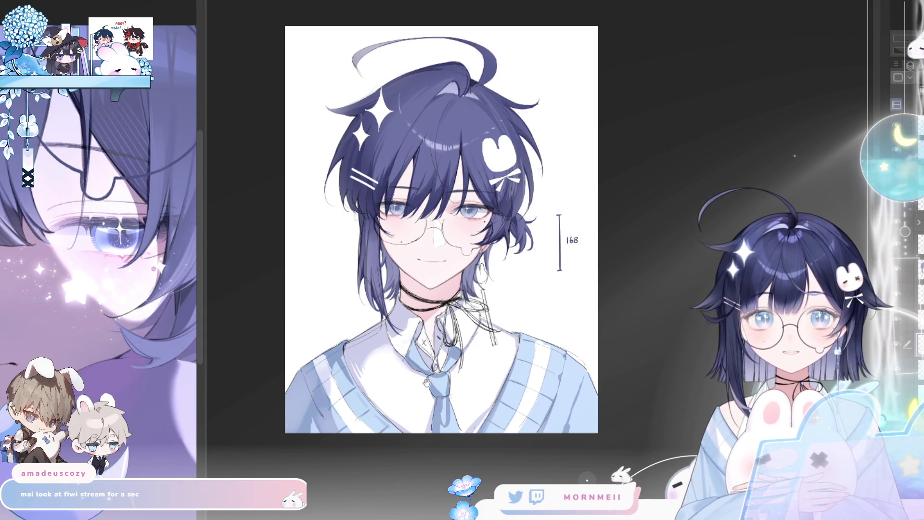
{"action": "left_click_drag", "start_coordinate": [422, 383], "coordinate": [432, 364]}
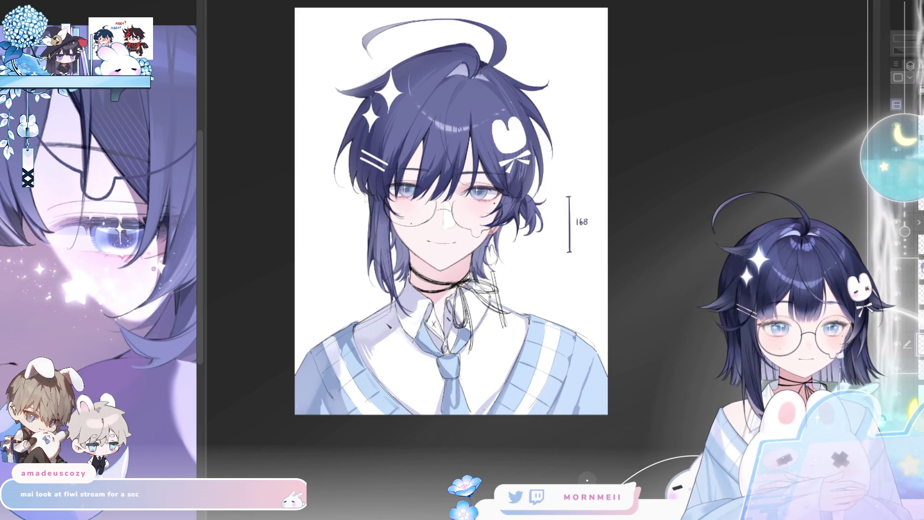
{"action": "key", "text": "h"}
{"action": "key", "text": "h"}
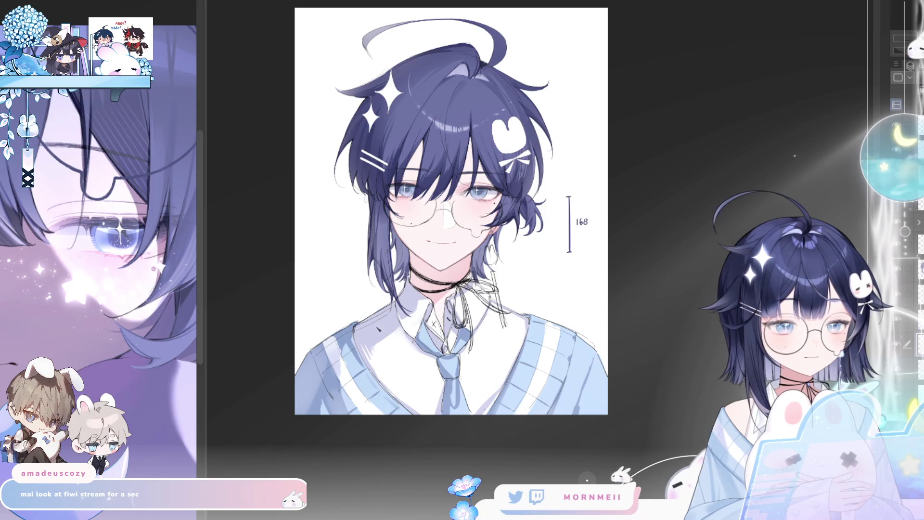
{"action": "scroll", "coordinate": [539, 244], "scroll_direction": "down", "scroll_amount": 1}
{"action": "key", "text": "h"}
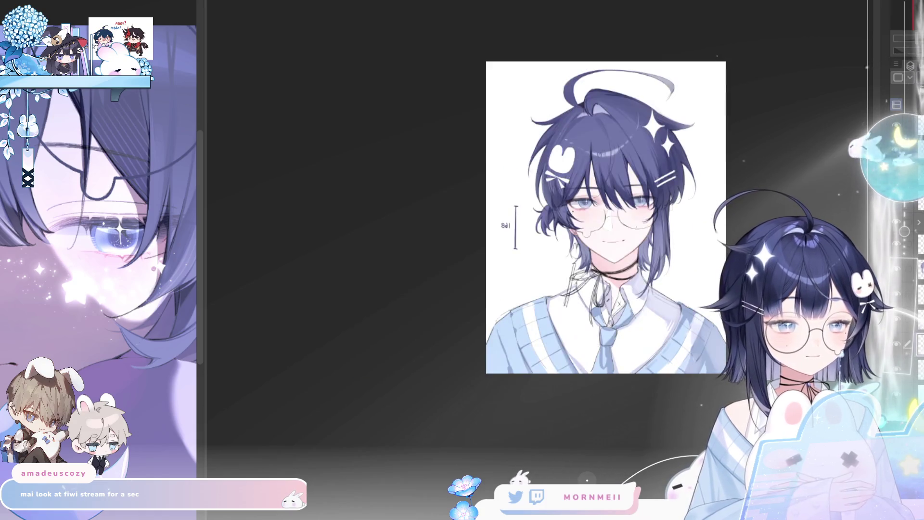
{"action": "key", "text": "h"}
{"action": "scroll", "coordinate": [517, 302], "scroll_direction": "up", "scroll_amount": 2}
{"action": "left_click_drag", "start_coordinate": [499, 297], "coordinate": [521, 379]}
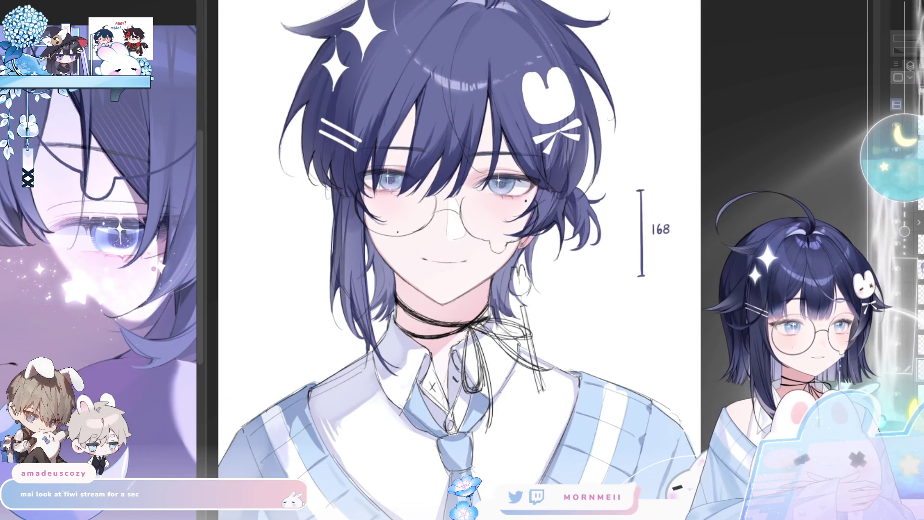
{"action": "left_click_drag", "start_coordinate": [694, 179], "coordinate": [687, 220]}
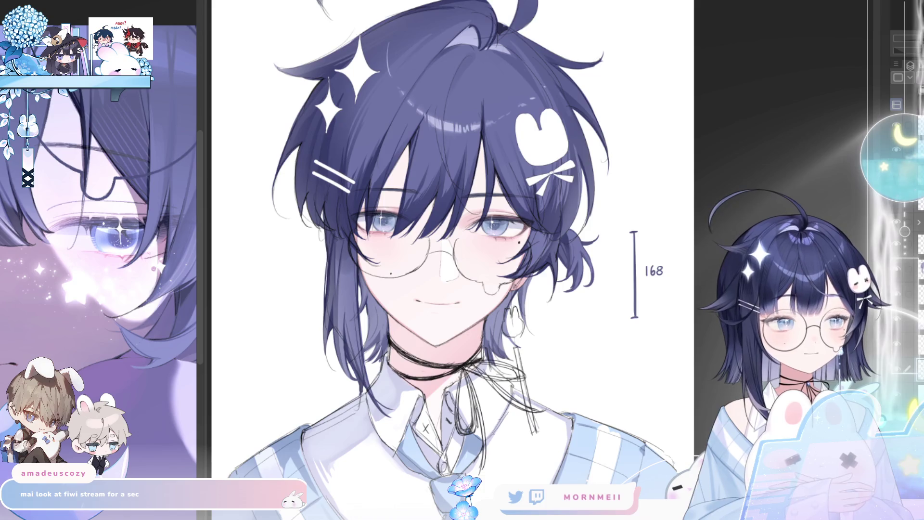
{"action": "left_click_drag", "start_coordinate": [633, 120], "coordinate": [626, 134]}
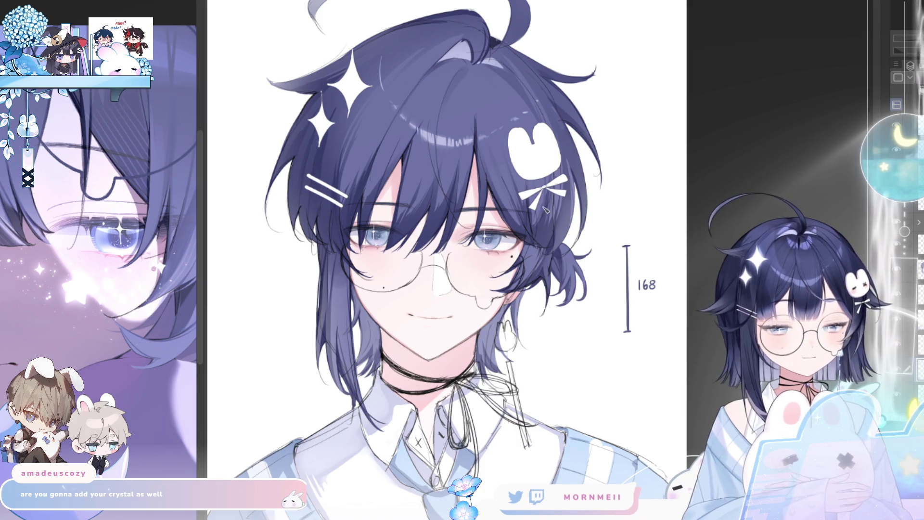
{"action": "left_click_drag", "start_coordinate": [607, 326], "coordinate": [584, 281]}
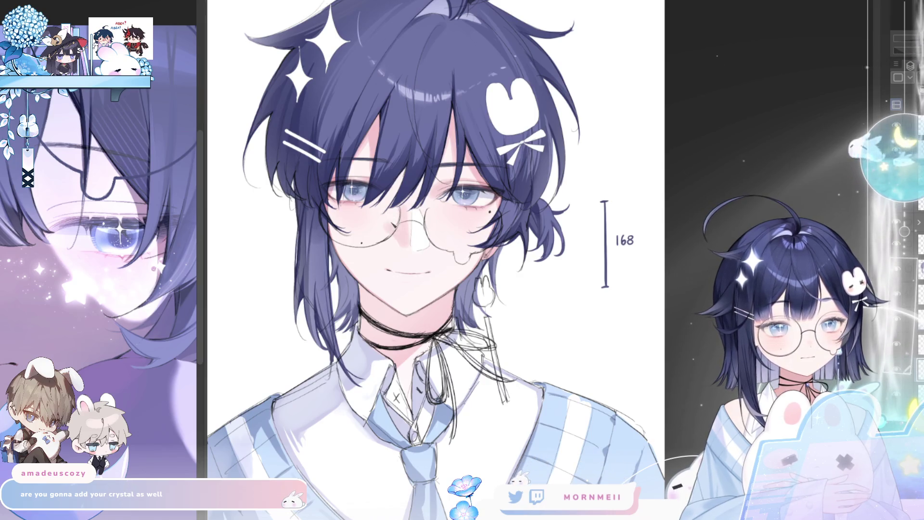
Paint pink blush on the left cheek and repaint the skin around the nose.
{"action": "key", "text": "h"}
{"action": "key", "text": "h"}
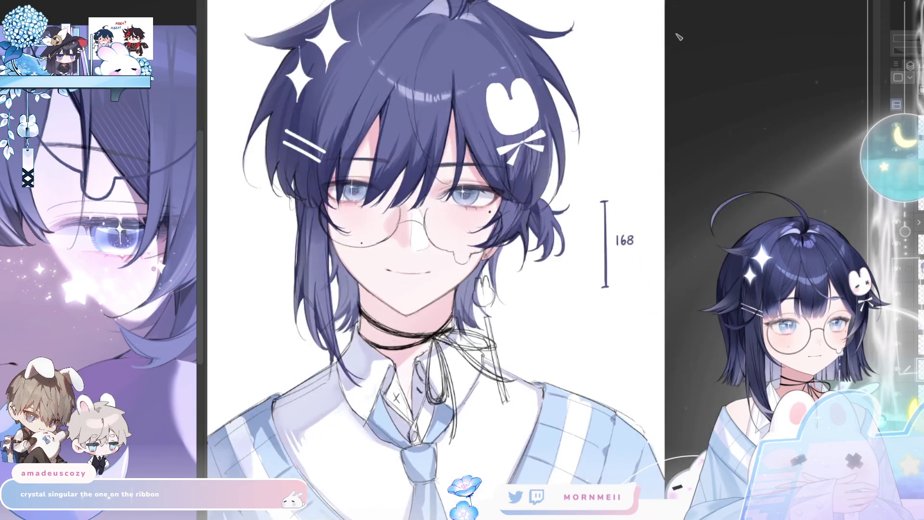
{"action": "left_click_drag", "start_coordinate": [404, 212], "coordinate": [381, 235]}
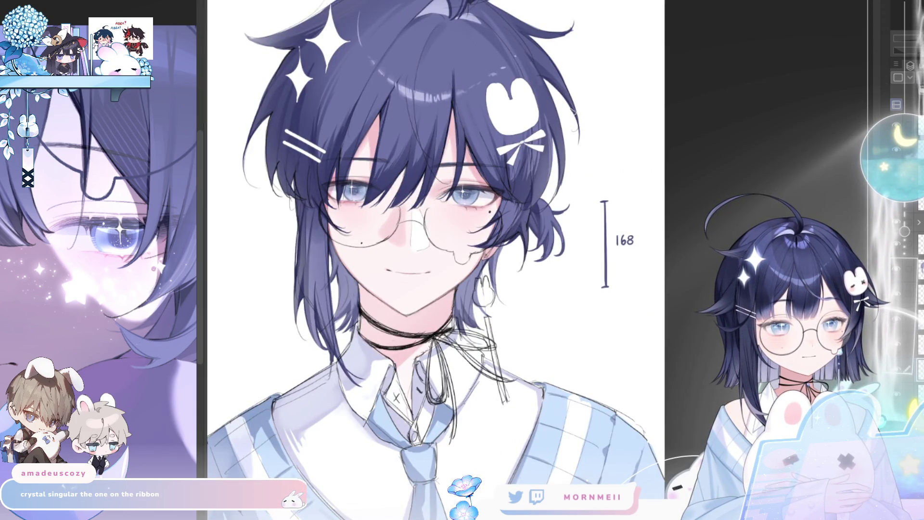
{"action": "left_click_drag", "start_coordinate": [415, 210], "coordinate": [419, 250]}
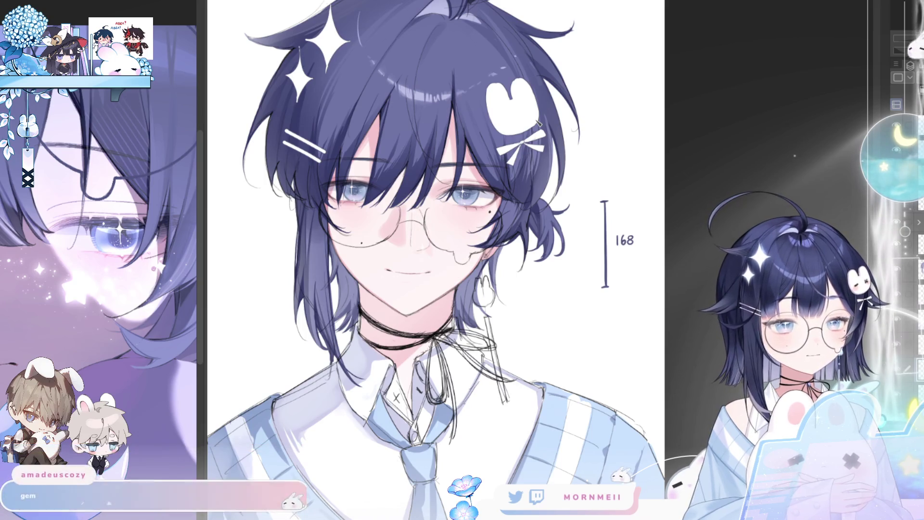
{"action": "key", "text": "h"}
{"action": "key", "text": "h"}
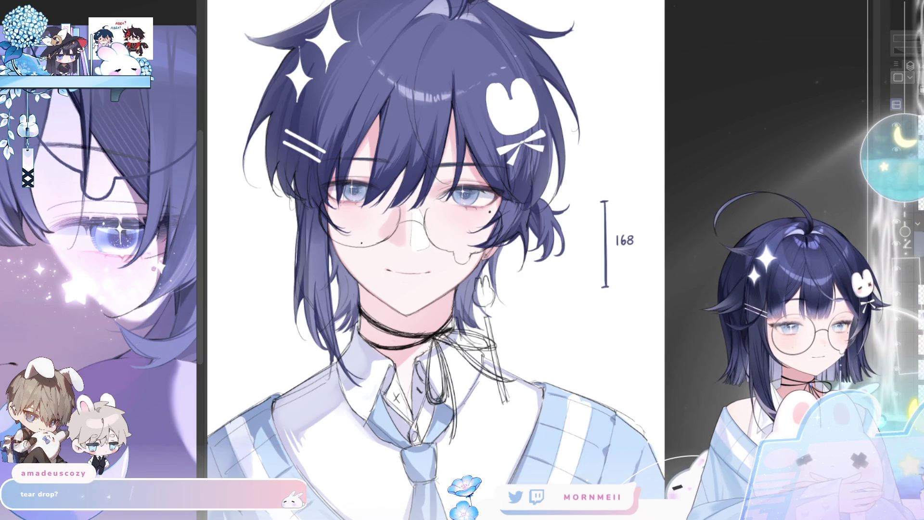
Add a soft nose highlight and a small dark nose line set slightly lower-left.
{"action": "left_click_drag", "start_coordinate": [414, 211], "coordinate": [433, 249]}
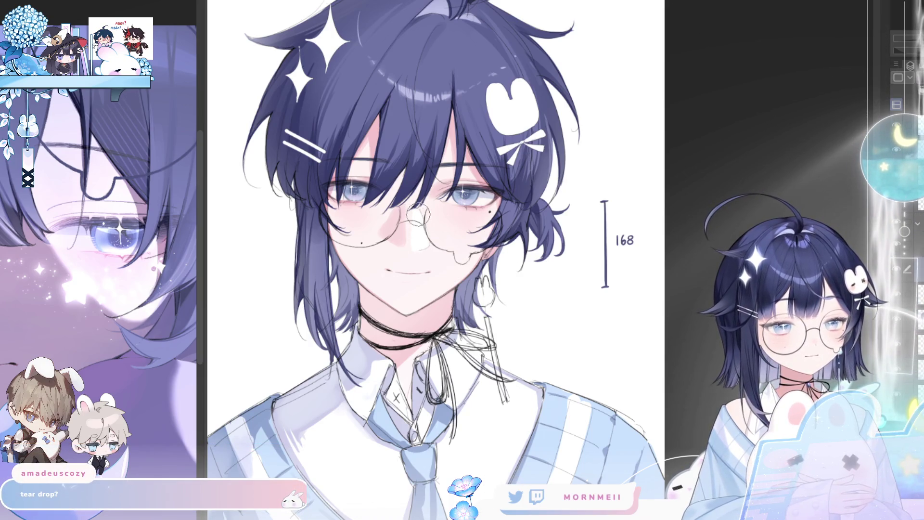
{"action": "key", "text": "h"}
{"action": "key", "text": "h"}
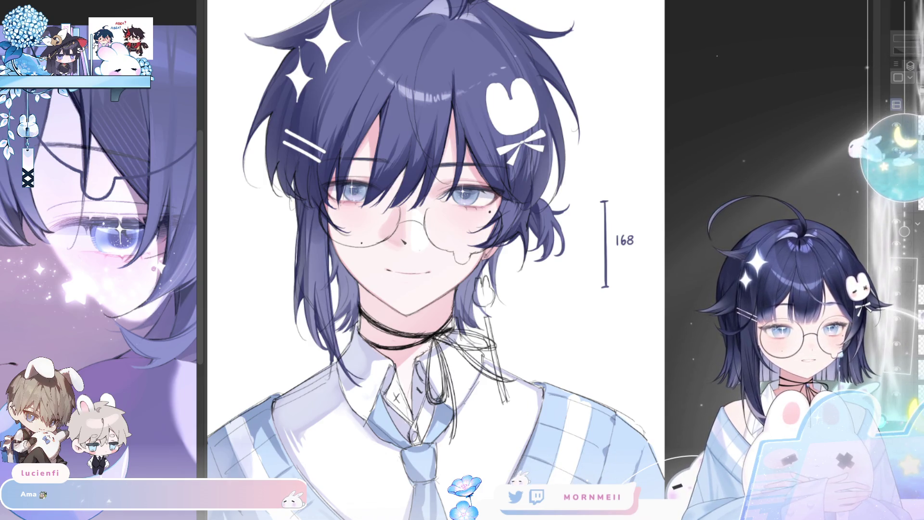
{"action": "key", "text": "h"}
{"action": "key", "text": "h"}
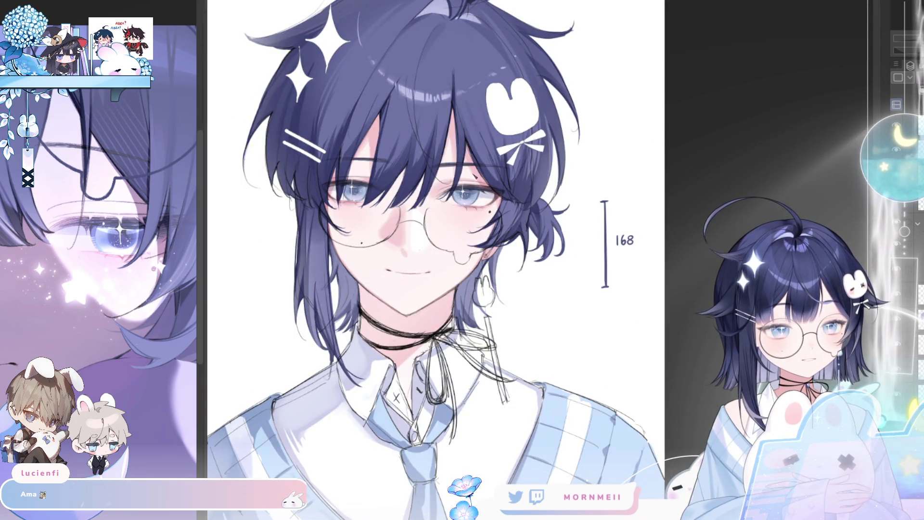
{"action": "left_click_drag", "start_coordinate": [405, 250], "coordinate": [409, 255]}
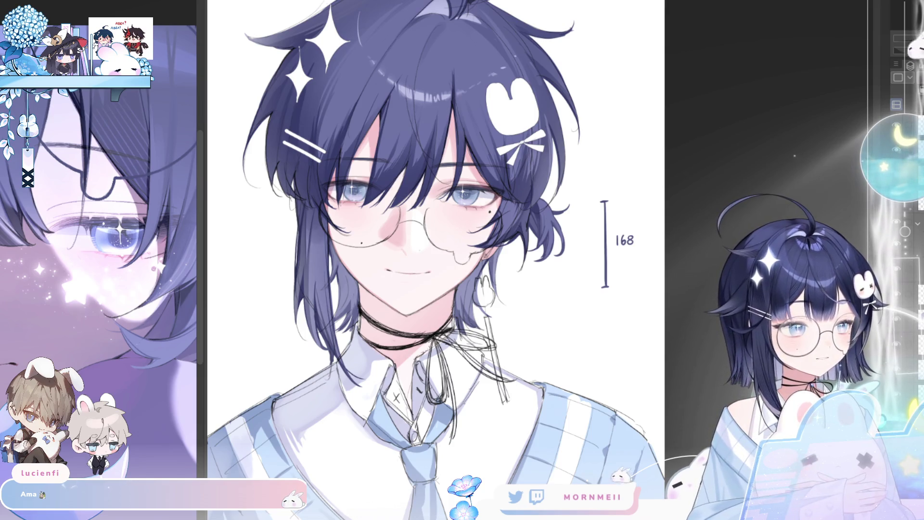
{"action": "key", "text": "ctrl+z"}
{"action": "left_click_drag", "start_coordinate": [403, 250], "coordinate": [407, 254]}
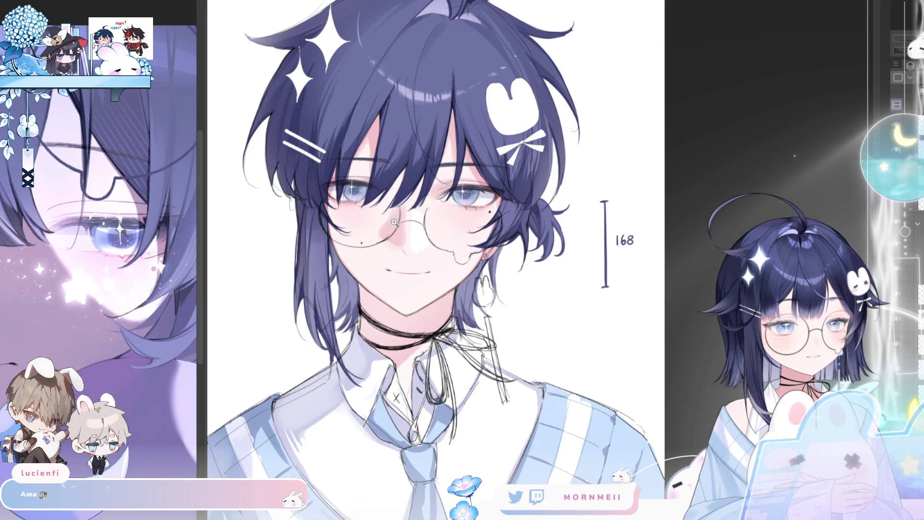
Paint a white highlight down the nose bridge, comparing the blush with undo and redo.
{"action": "scroll", "coordinate": [459, 111], "scroll_direction": "up", "scroll_amount": 2}
{"action": "key", "text": "h"}
{"action": "key", "text": "h"}
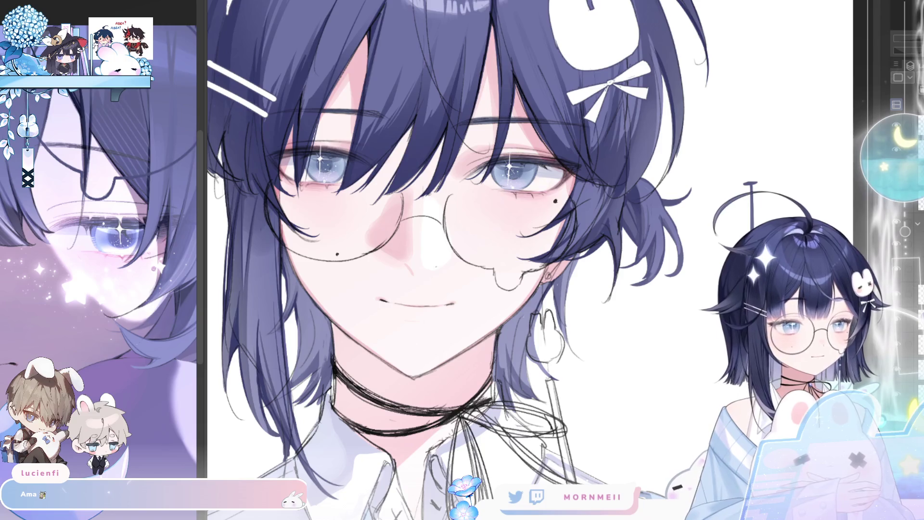
{"action": "key", "text": "ctrl+z"}
{"action": "key", "text": "ctrl+y"}
{"action": "key", "text": "h"}
{"action": "key", "text": "h"}
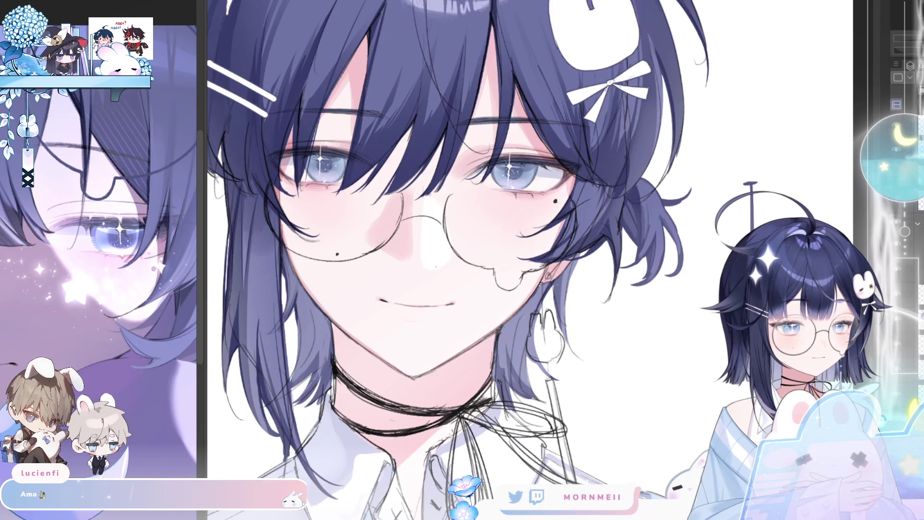
{"action": "left_click_drag", "start_coordinate": [421, 203], "coordinate": [439, 264]}
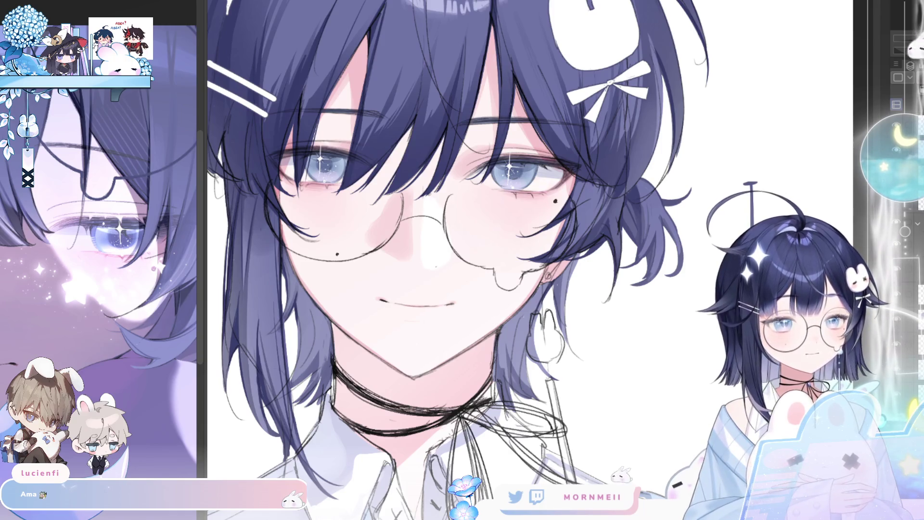
{"action": "key", "text": "ctrl+z"}
{"action": "key", "text": "ctrl+y"}
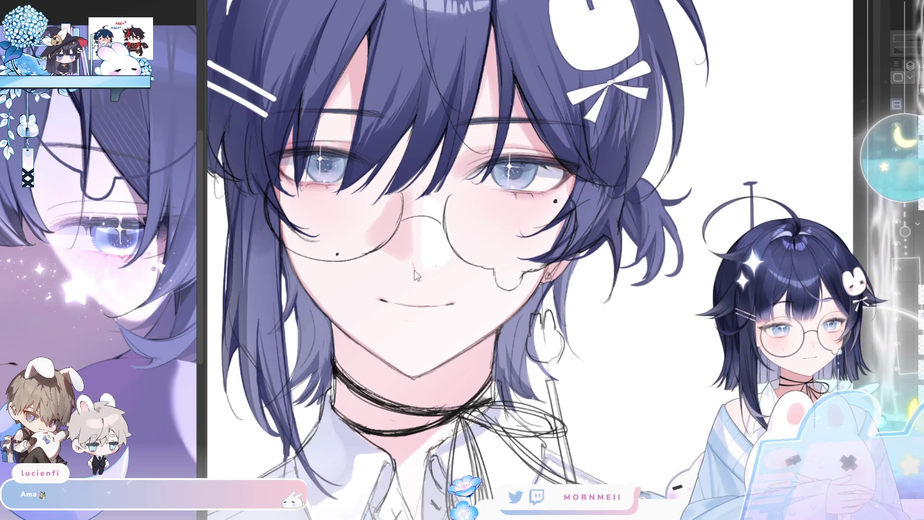
{"action": "key", "text": "h"}
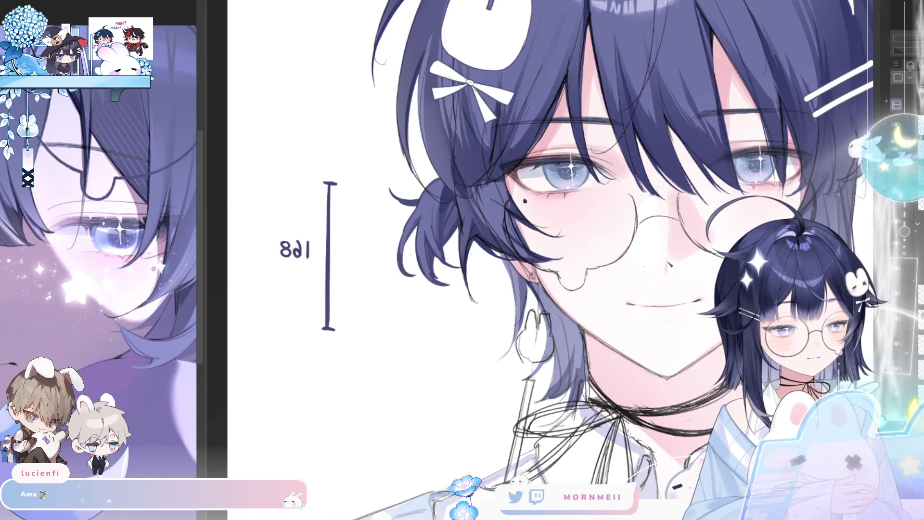
{"action": "key", "text": "h"}
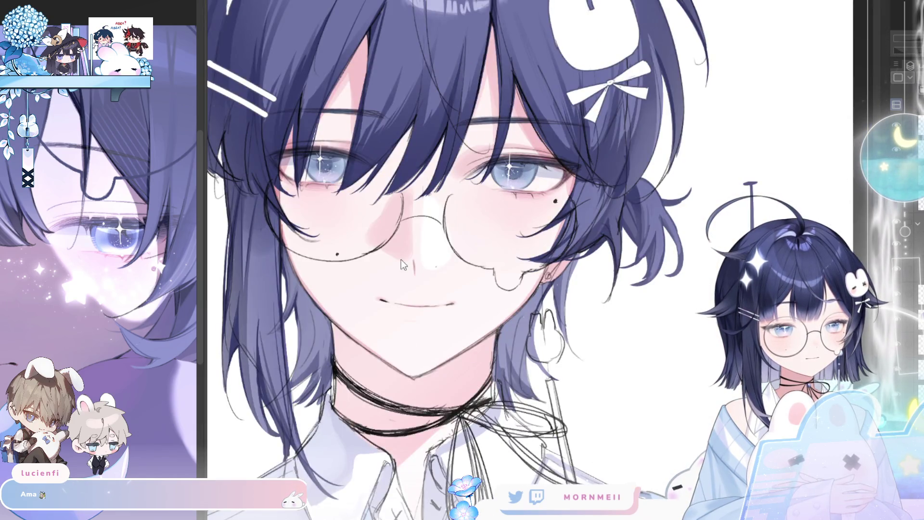
Review the whole bust, then remove the latest pink blush stroke on the cheek.
{"action": "key", "text": "ctrl+0"}
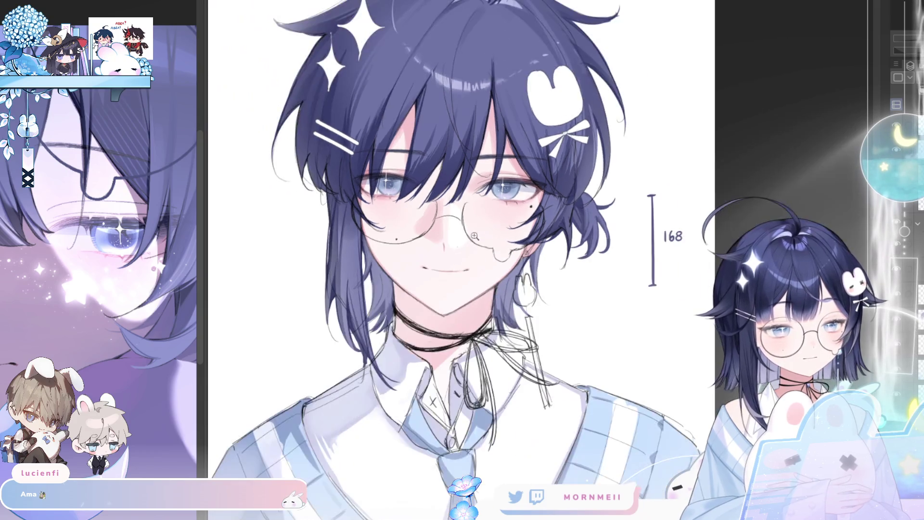
{"action": "key", "text": "h"}
{"action": "key", "text": "h"}
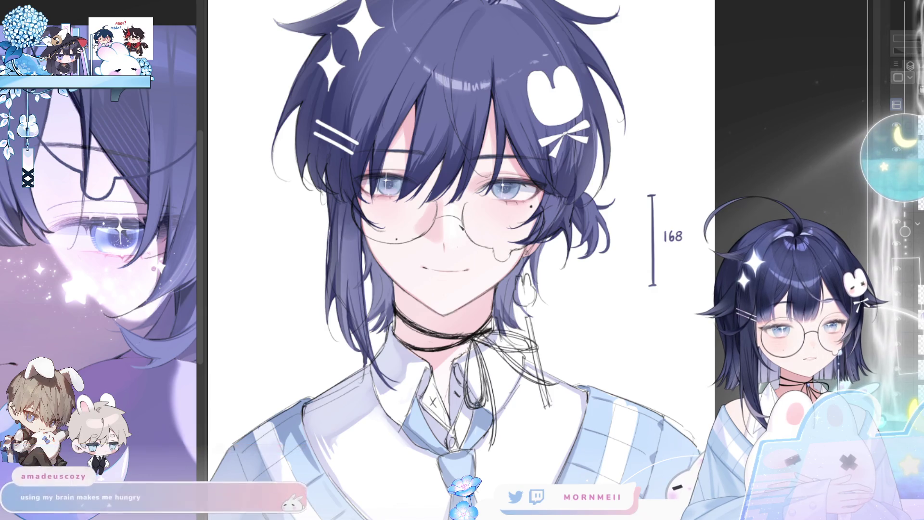
{"action": "key", "text": "h"}
{"action": "key", "text": "h"}
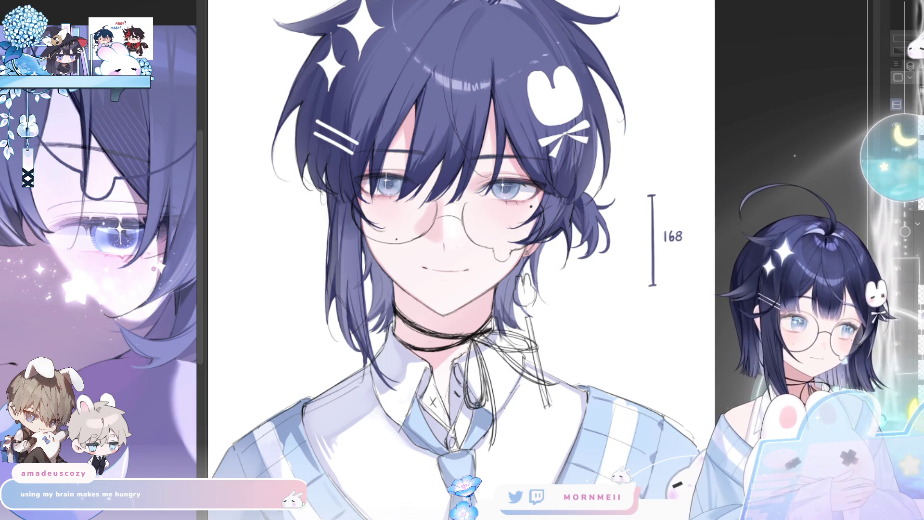
{"action": "key", "text": "h"}
{"action": "key", "text": "h"}
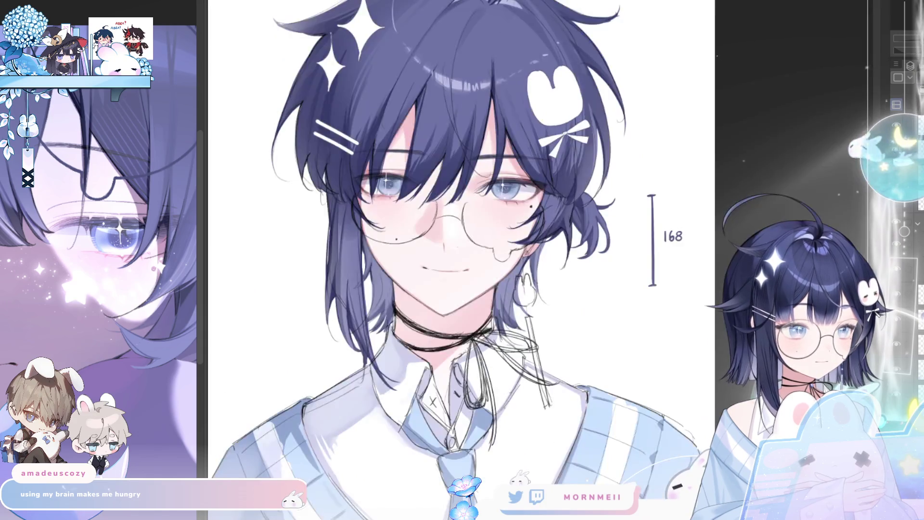
{"action": "left_click", "coordinate": [447, 224]}
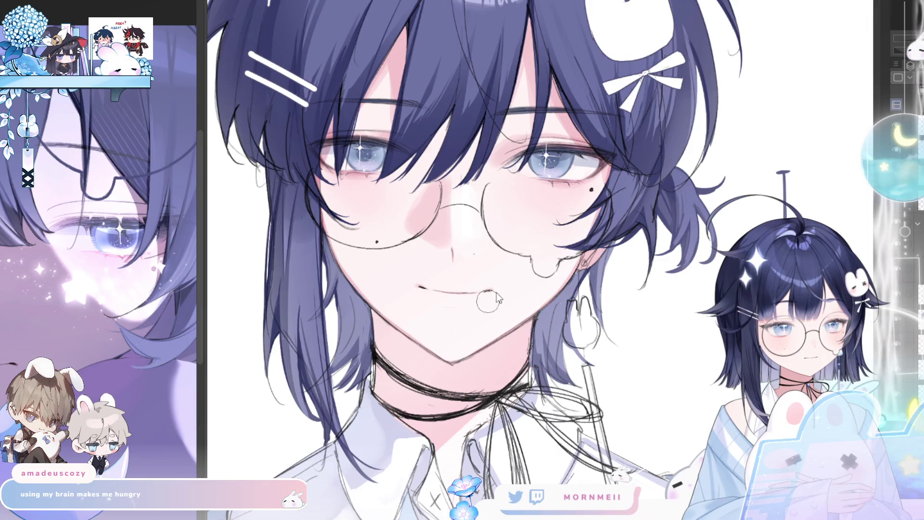
{"action": "left_click_drag", "start_coordinate": [463, 129], "coordinate": [449, 178]}
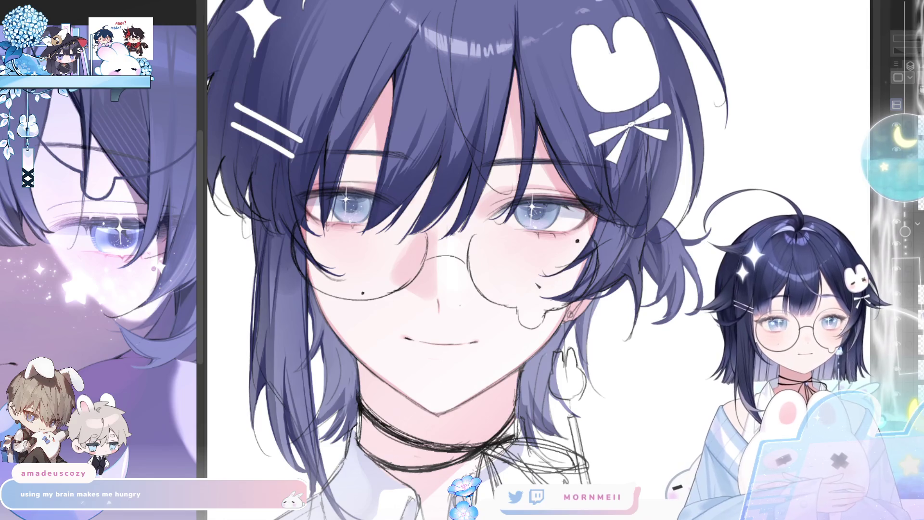
{"action": "key", "text": "ctrl+z"}
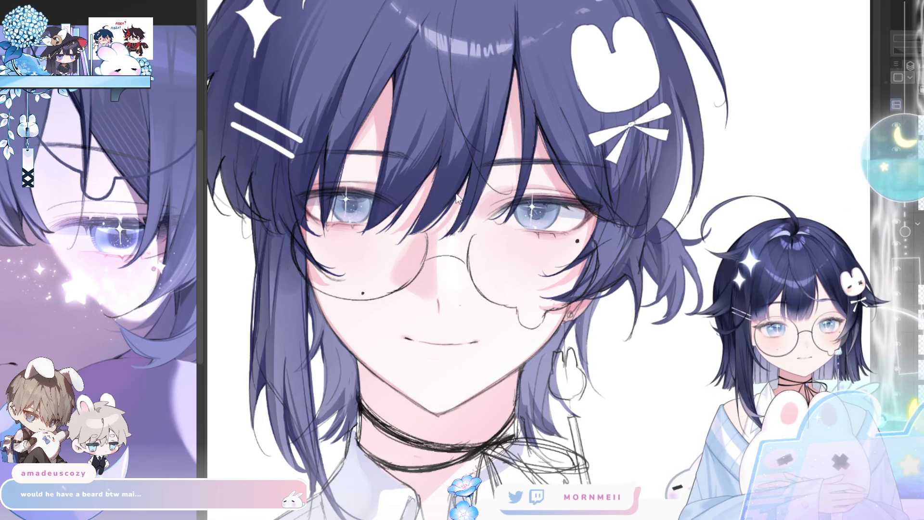
{"action": "scroll", "coordinate": [465, 165], "scroll_direction": "down", "scroll_amount": 5}
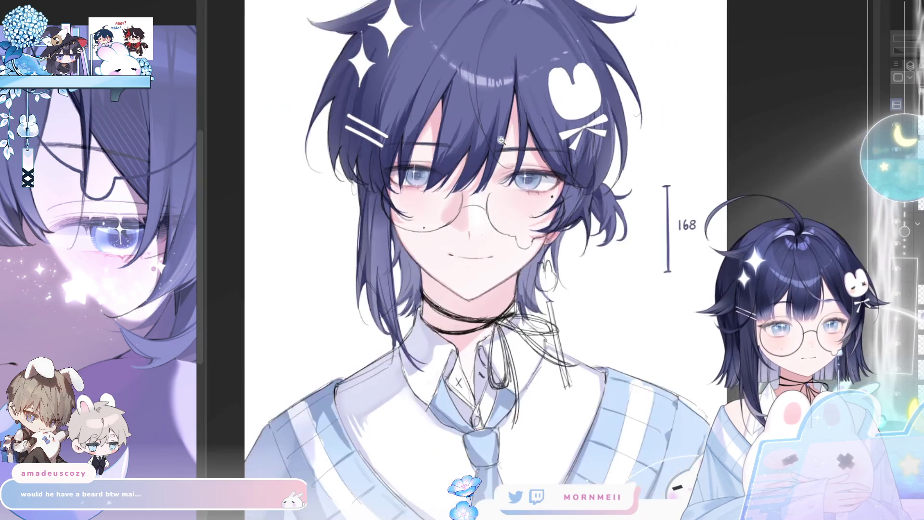
{"action": "scroll", "coordinate": [512, 154], "scroll_direction": "up", "scroll_amount": 4}
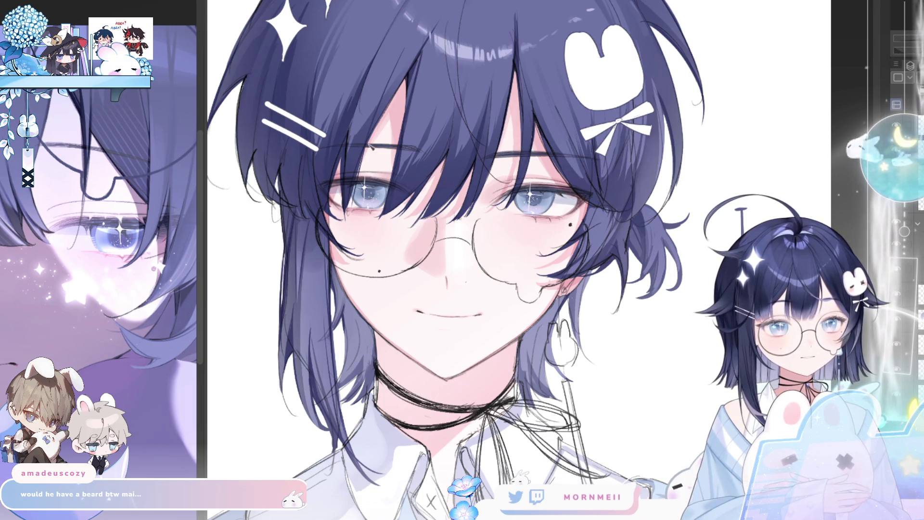
{"action": "key", "text": "h"}
{"action": "key", "text": "h"}
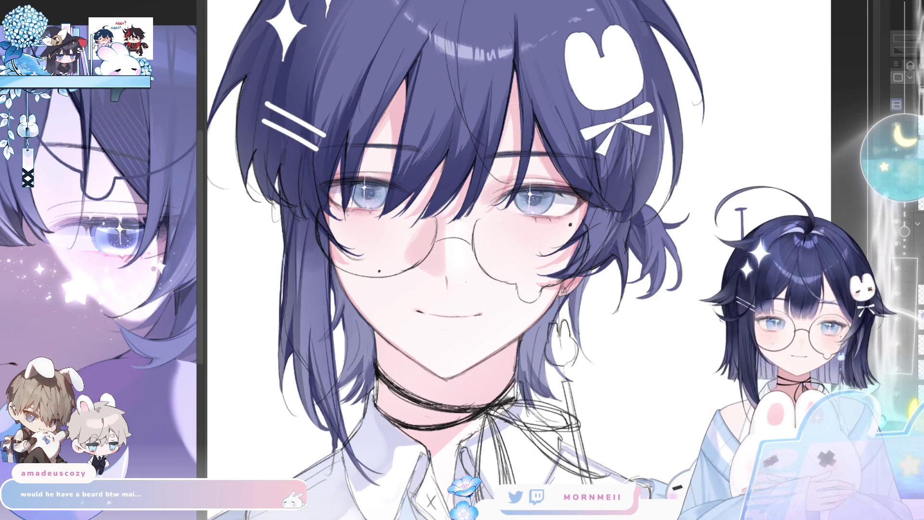
{"action": "key", "text": "ctrl+minus"}
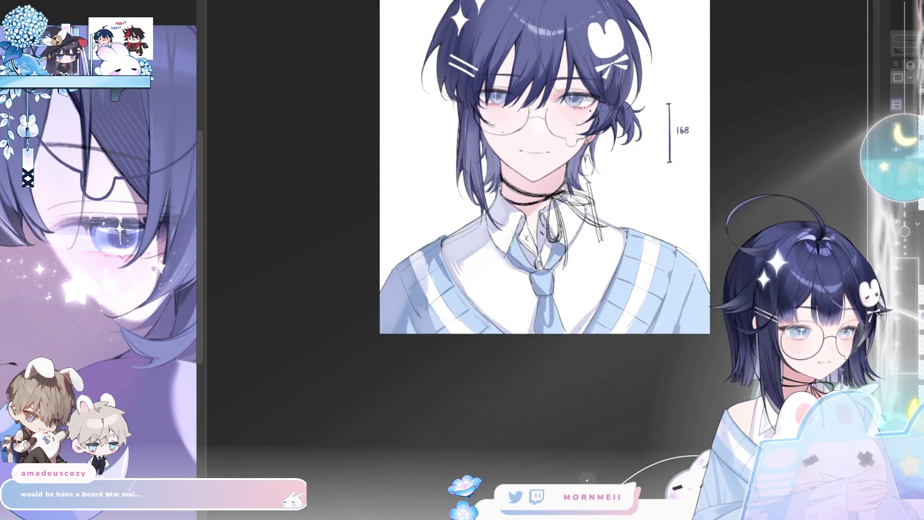
{"action": "key", "text": "ctrl+plus"}
{"action": "key", "text": "ctrl+minus"}
{"action": "key", "text": "ctrl+plus"}
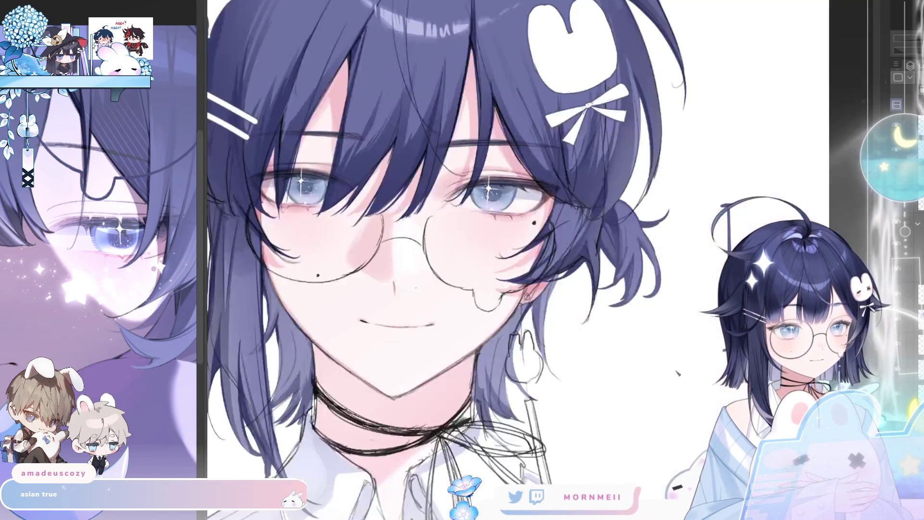
{"action": "key", "text": "ctrl+0"}
{"action": "key", "text": "h"}
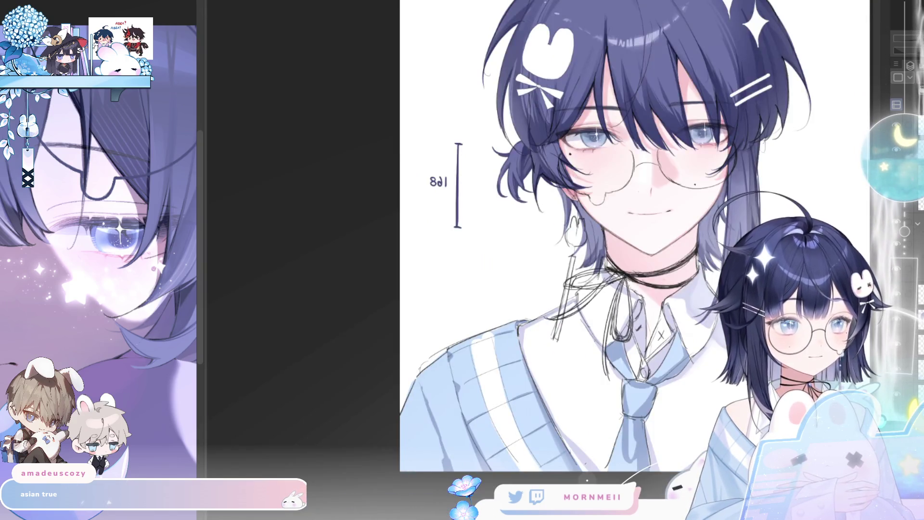
{"action": "key", "text": "h"}
{"action": "scroll", "coordinate": [453, 241], "scroll_direction": "up", "scroll_amount": 2}
{"action": "scroll", "coordinate": [452, 240], "scroll_direction": "up", "scroll_amount": 2}
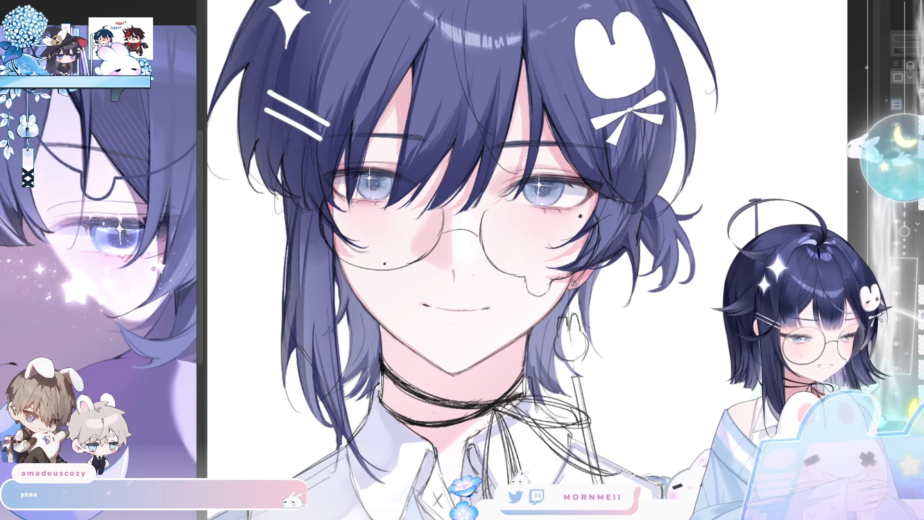
{"action": "mouse_move", "coordinate": [454, 342]}
{"action": "left_mouse_down"}
{"action": "mouse_move", "coordinate": [474, 330]}
{"action": "mouse_move", "coordinate": [493, 288]}
{"action": "left_mouse_up"}
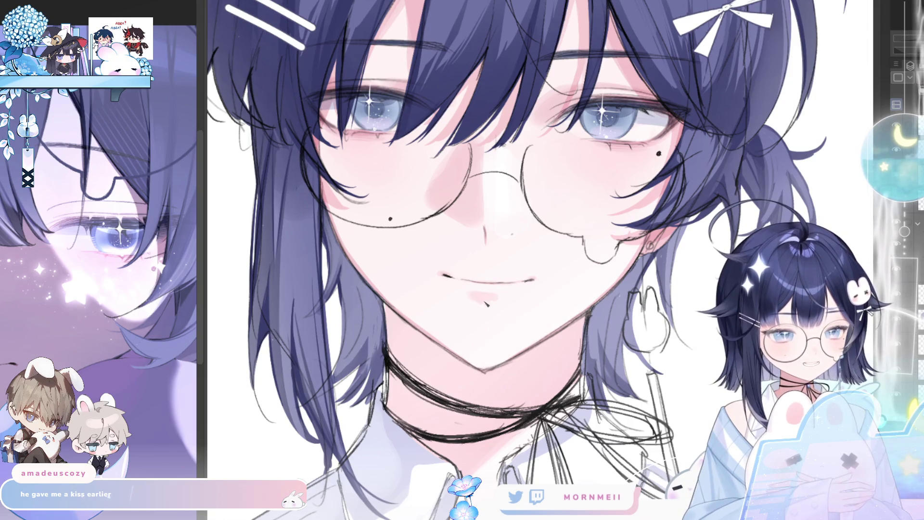
{"action": "scroll", "coordinate": [546, 290], "scroll_direction": "down", "scroll_amount": 1}
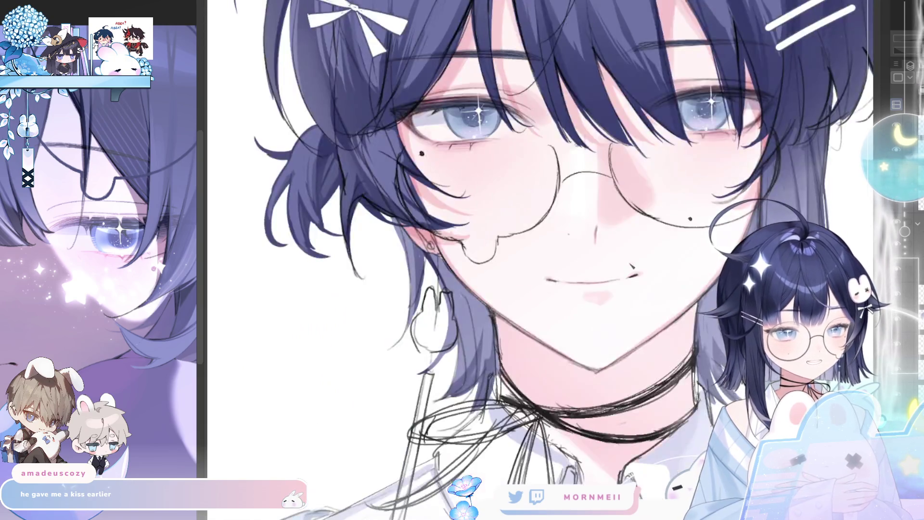
{"action": "scroll", "coordinate": [546, 289], "scroll_direction": "down", "scroll_amount": 1}
{"action": "scroll", "coordinate": [546, 289], "scroll_direction": "down", "scroll_amount": 1}
{"action": "scroll", "coordinate": [497, 294], "scroll_direction": "up", "scroll_amount": 3}
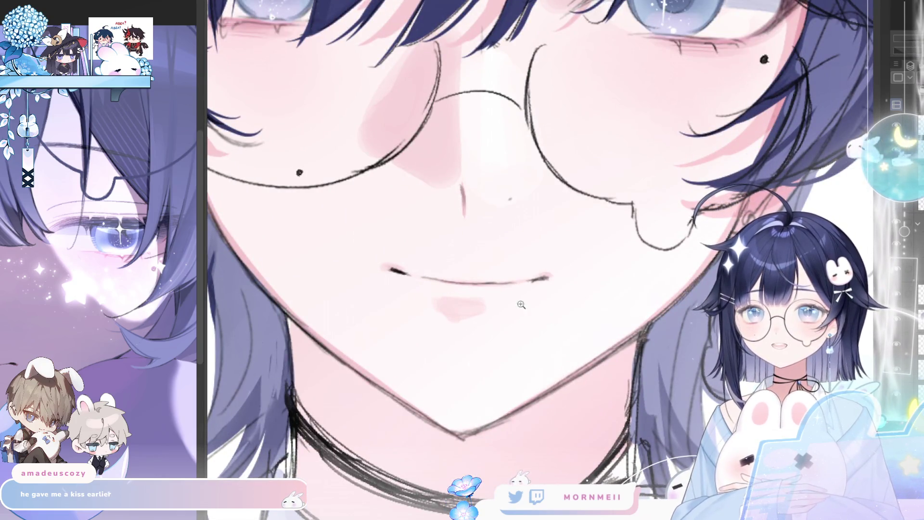
{"action": "scroll", "coordinate": [481, 308], "scroll_direction": "down", "scroll_amount": 2}
{"action": "scroll", "coordinate": [501, 337], "scroll_direction": "down", "scroll_amount": 2}
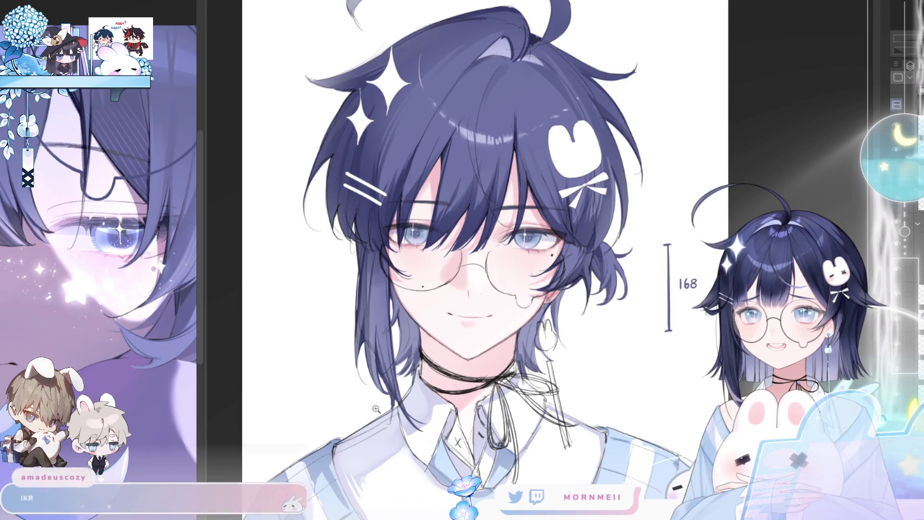
{"action": "key", "text": "h"}
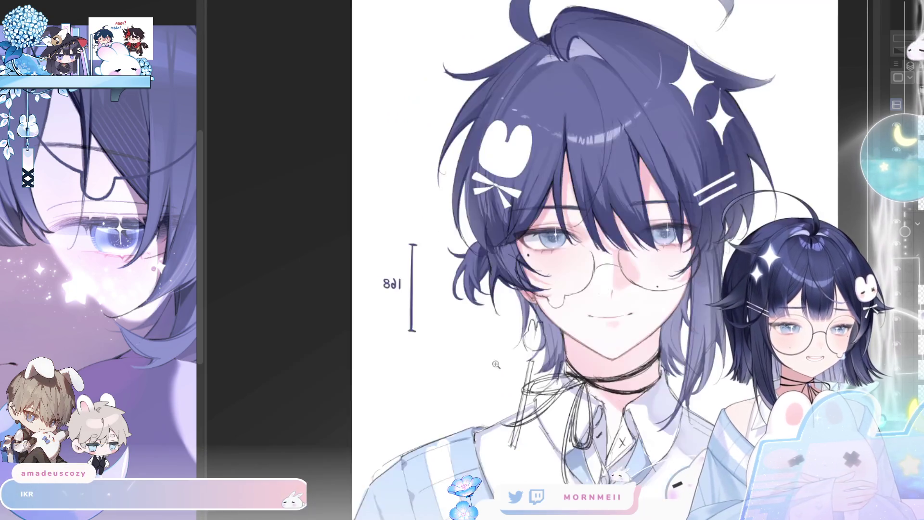
{"action": "key", "text": "h"}
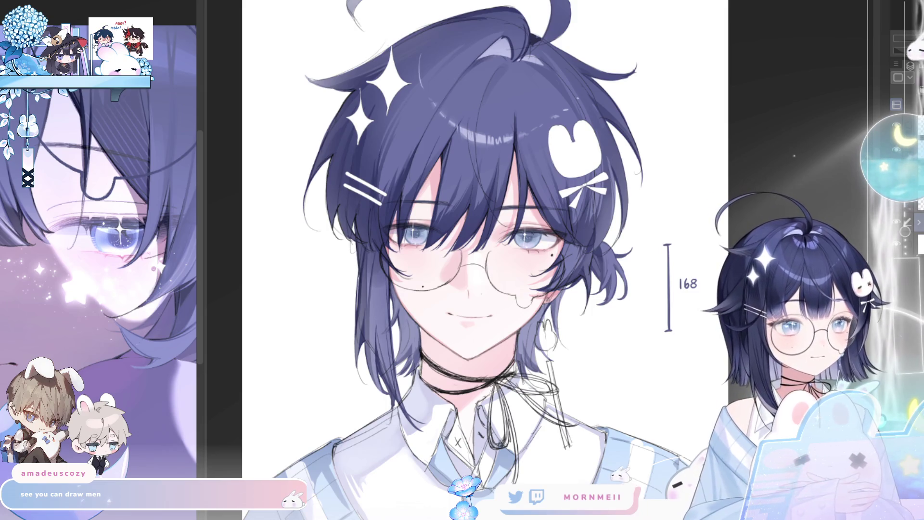
{"action": "key", "text": "h"}
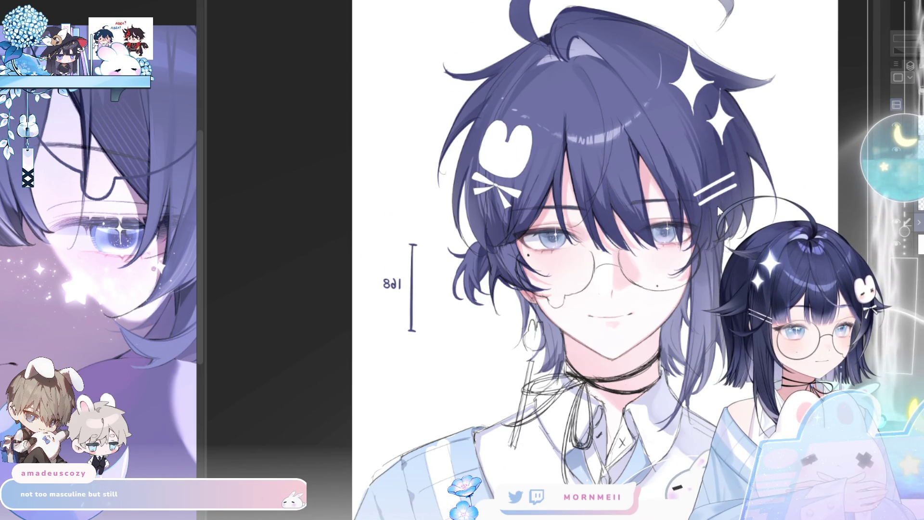
{"action": "key", "text": "h"}
{"action": "key", "text": "h"}
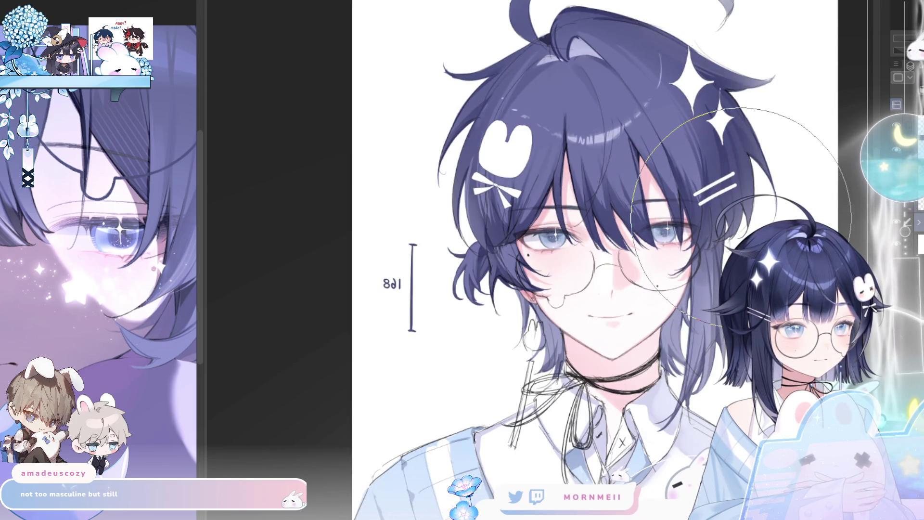
{"action": "key", "text": "h"}
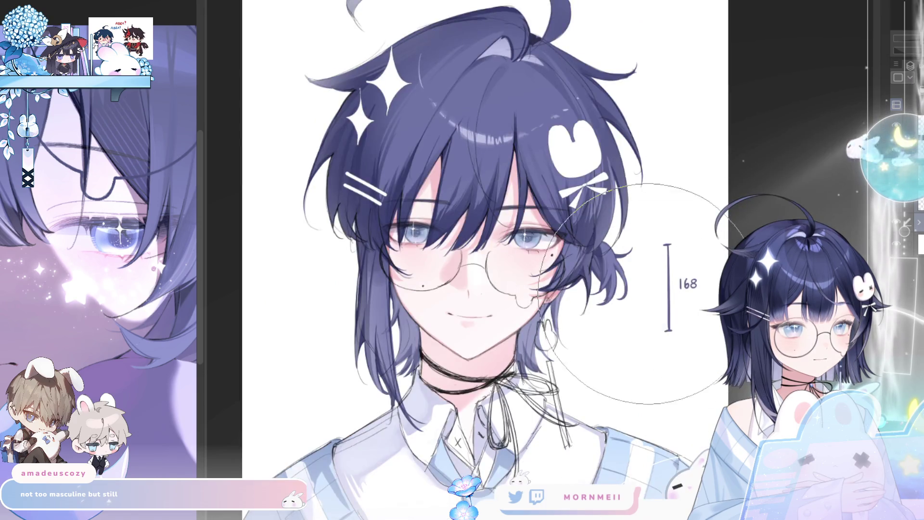
{"action": "key", "text": "h"}
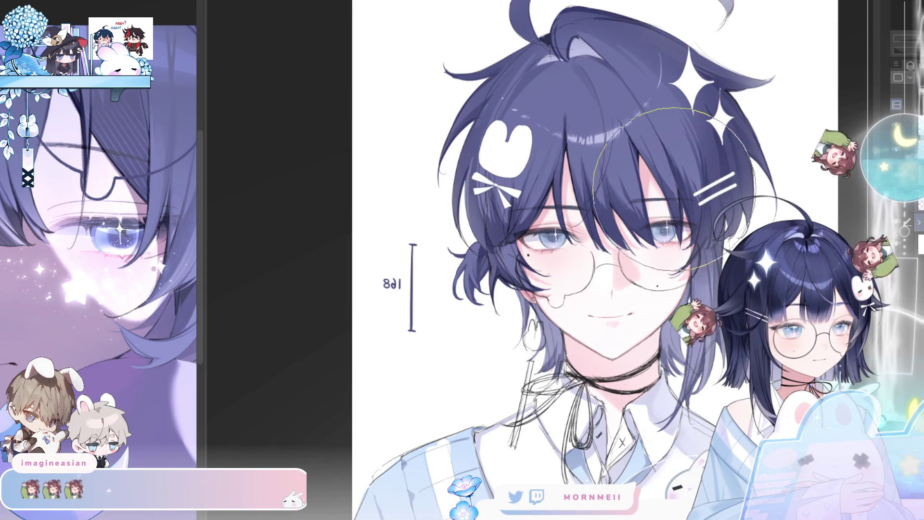
{"action": "key", "text": "h"}
{"action": "scroll", "coordinate": [571, 317], "scroll_direction": "down", "scroll_amount": 3}
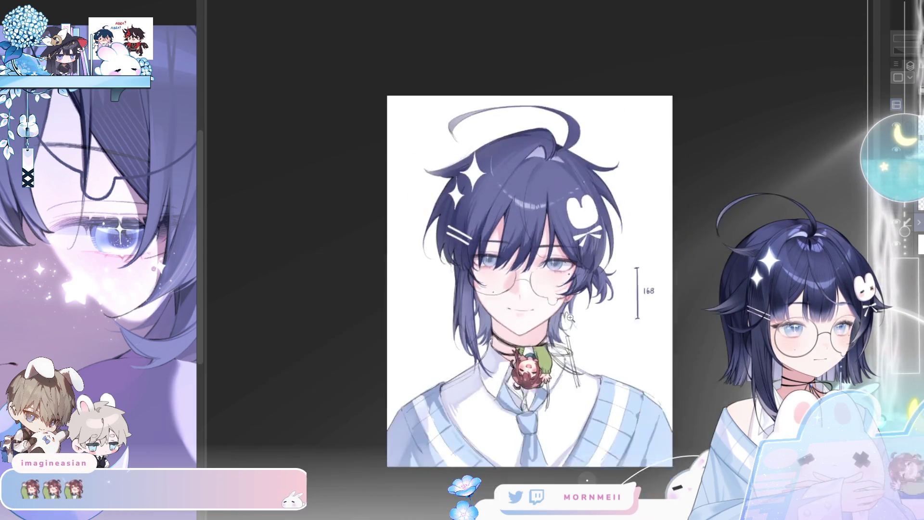
{"action": "scroll", "coordinate": [570, 317], "scroll_direction": "down", "scroll_amount": 1}
{"action": "key", "text": "h"}
{"action": "key", "text": "h"}
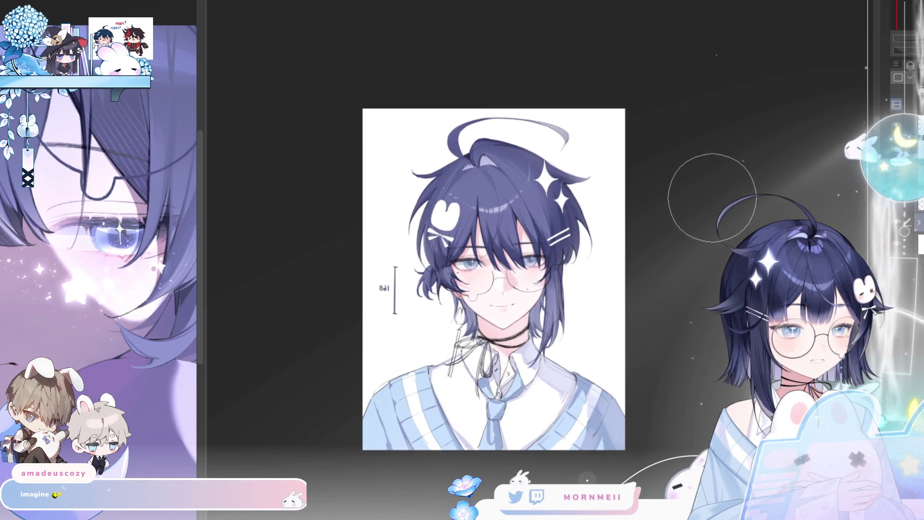
{"action": "left_click_drag", "start_coordinate": [560, 309], "coordinate": [672, 285]}
{"action": "key", "text": "h"}
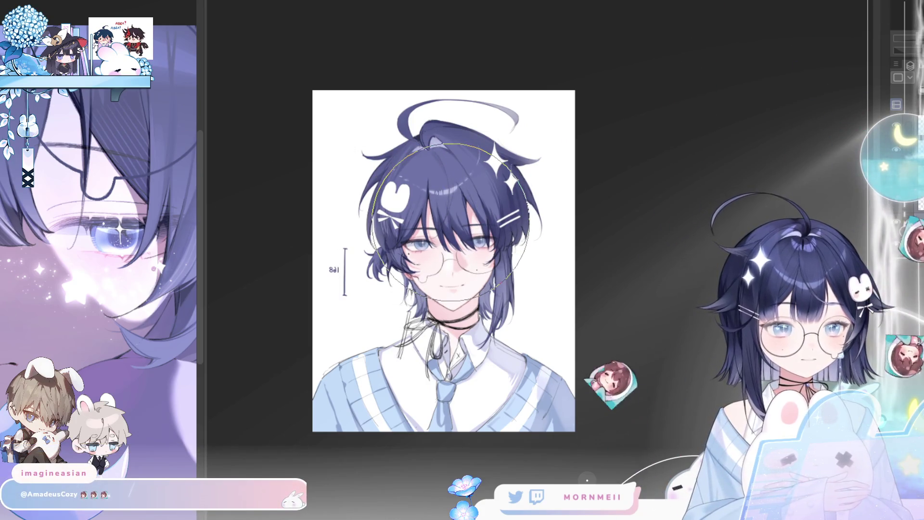
{"action": "key", "text": "h"}
{"action": "key", "text": "h"}
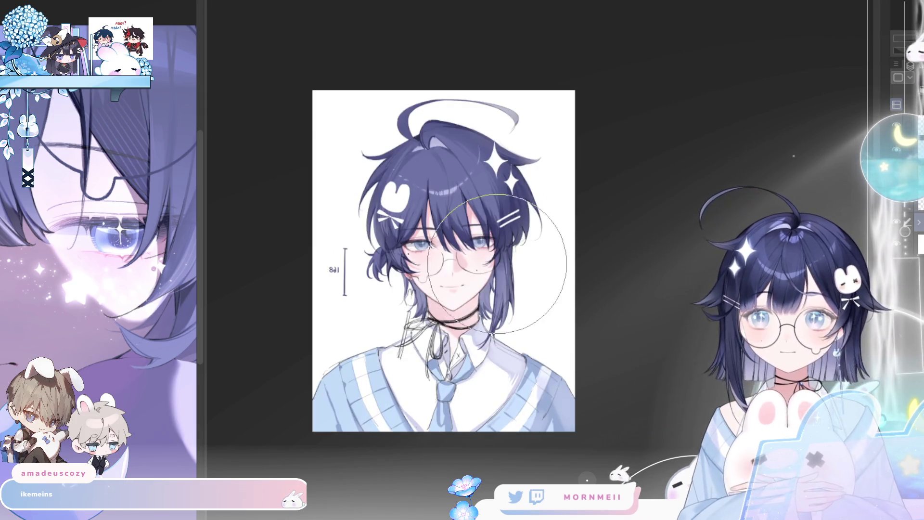
{"action": "key", "text": "h"}
{"action": "scroll", "coordinate": [640, 302], "scroll_direction": "up", "scroll_amount": 5}
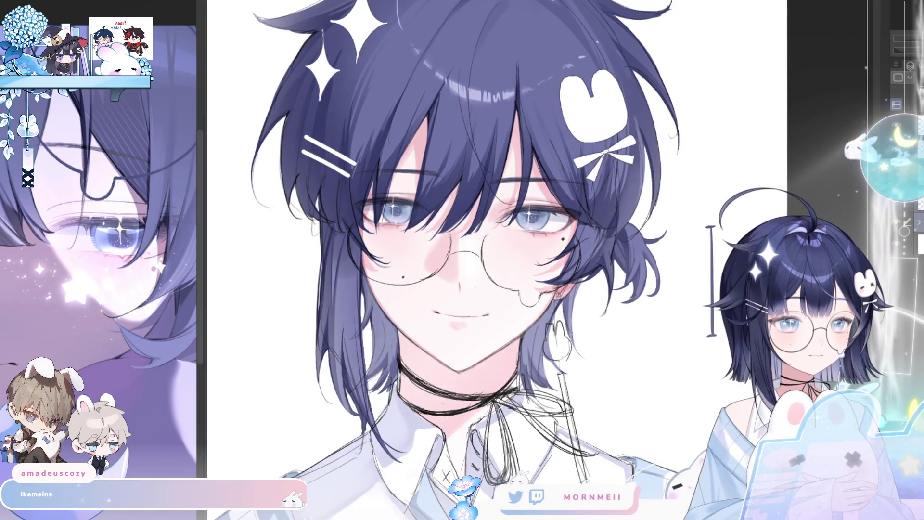
{"action": "key", "text": "h"}
{"action": "key", "text": "h"}
{"action": "key", "text": "ctrl+0"}
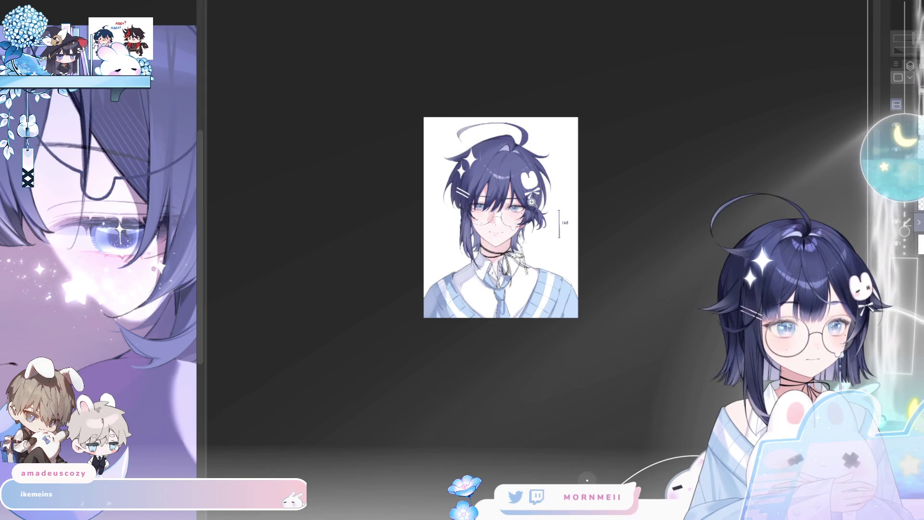
{"action": "scroll", "coordinate": [547, 425], "scroll_direction": "up", "scroll_amount": 5}
{"action": "key", "text": "h"}
{"action": "key", "text": "h"}
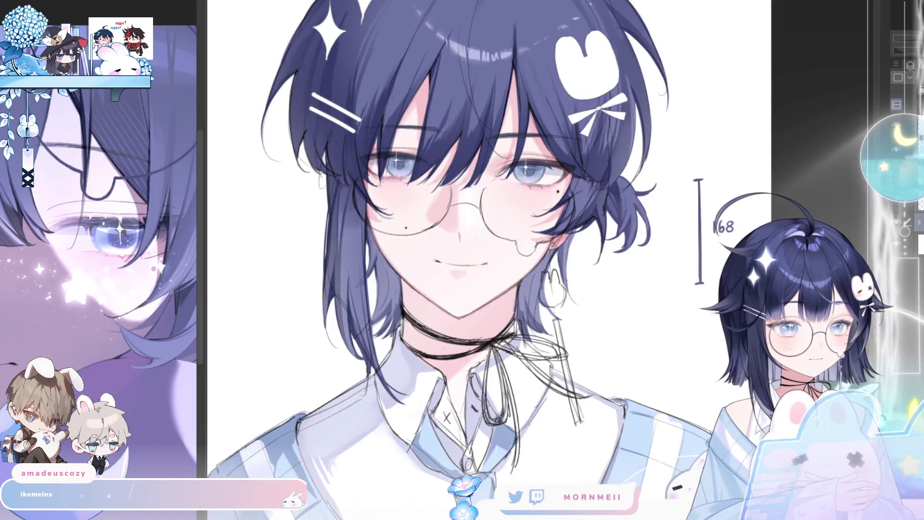
{"action": "key", "text": "h"}
{"action": "scroll", "coordinate": [462, 260], "scroll_direction": "up", "scroll_amount": 2}
Check the portrait mirrored and bring the face to the middle of the view.
{"action": "left_click_drag", "start_coordinate": [346, 288], "coordinate": [586, 371]}
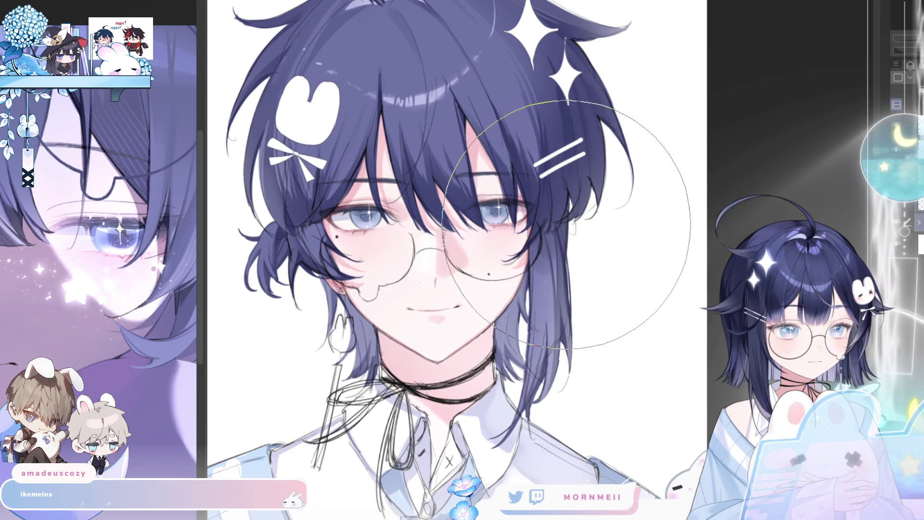
{"action": "key", "text": "h"}
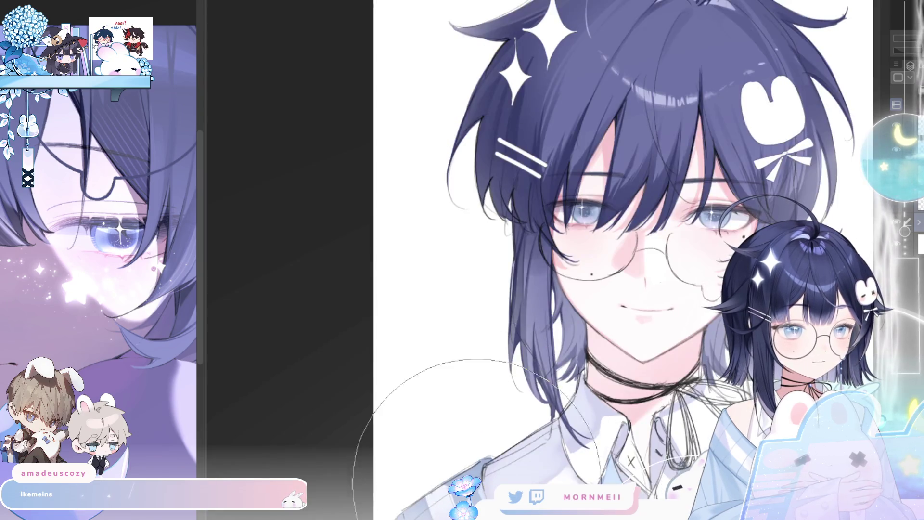
{"action": "key", "text": "h"}
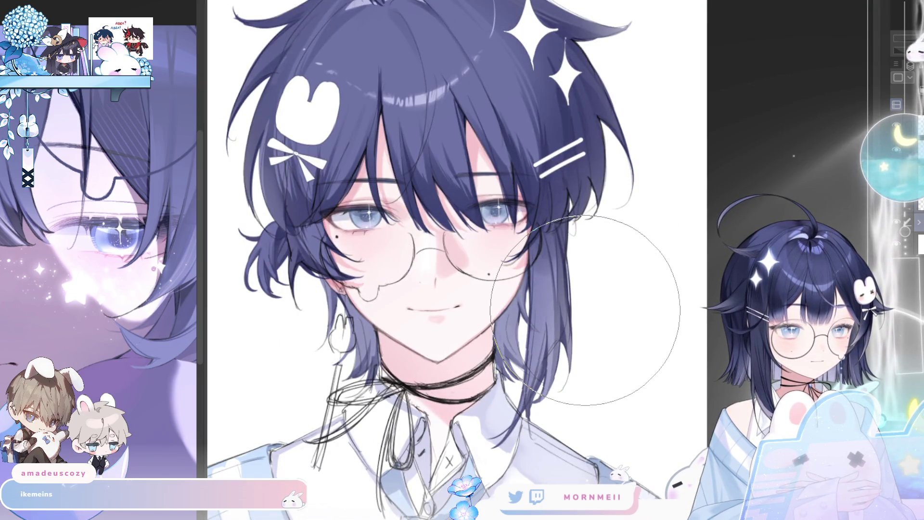
{"action": "key", "text": "h"}
{"action": "scroll", "coordinate": [530, 399], "scroll_direction": "down", "scroll_amount": 3}
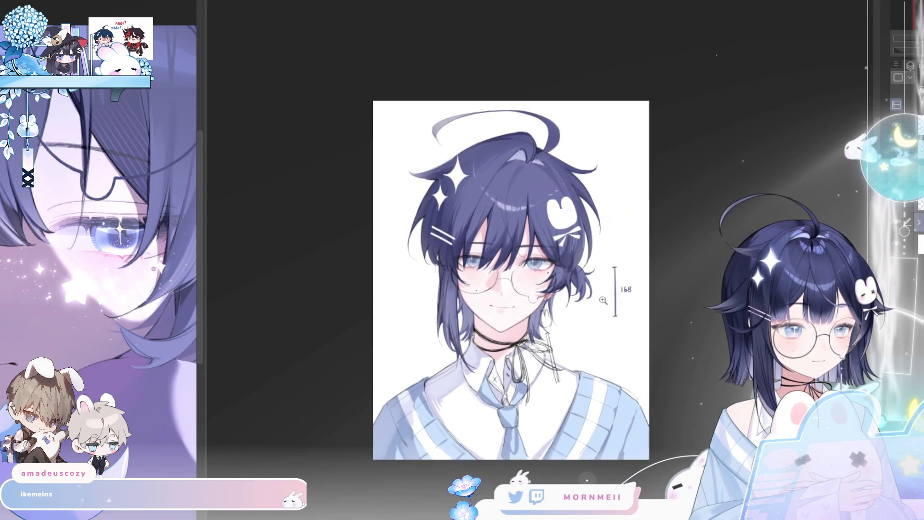
{"action": "scroll", "coordinate": [547, 279], "scroll_direction": "up", "scroll_amount": 2}
{"action": "scroll", "coordinate": [547, 279], "scroll_direction": "up", "scroll_amount": 2}
{"action": "key", "text": "h"}
{"action": "key", "text": "h"}
{"action": "key", "text": "h"}
{"action": "left_click_drag", "start_coordinate": [718, 364], "coordinate": [569, 346]}
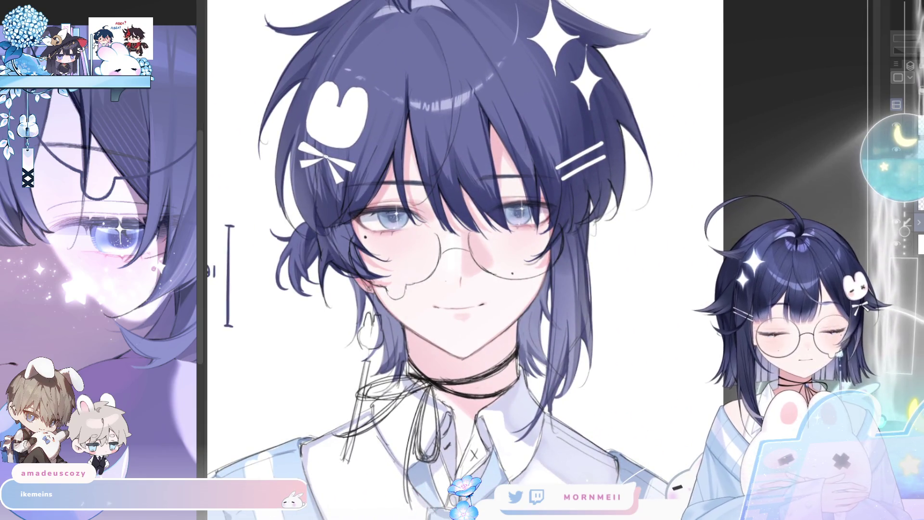
With a slightly smaller brush, soften the hair shading beside the cheek and compare it mirrored.
{"action": "key", "text": "bracketleft"}
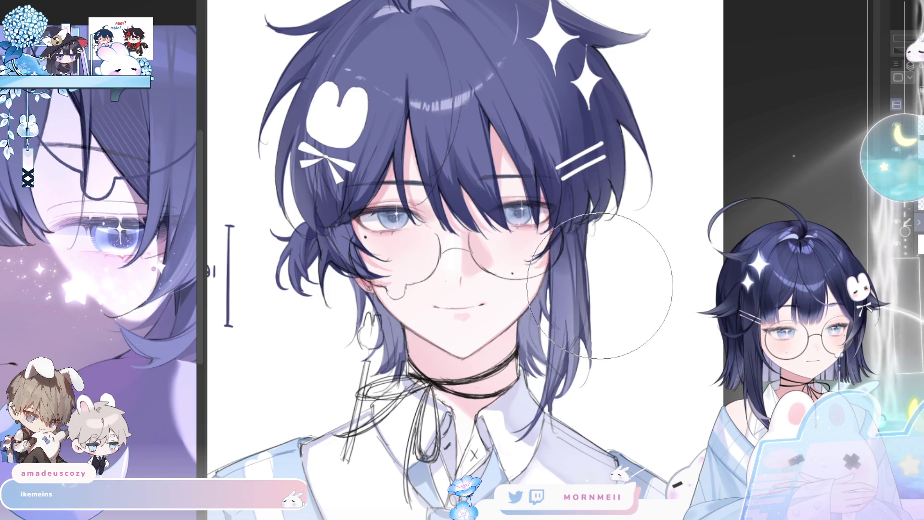
{"action": "left_click_drag", "start_coordinate": [572, 336], "coordinate": [567, 353]}
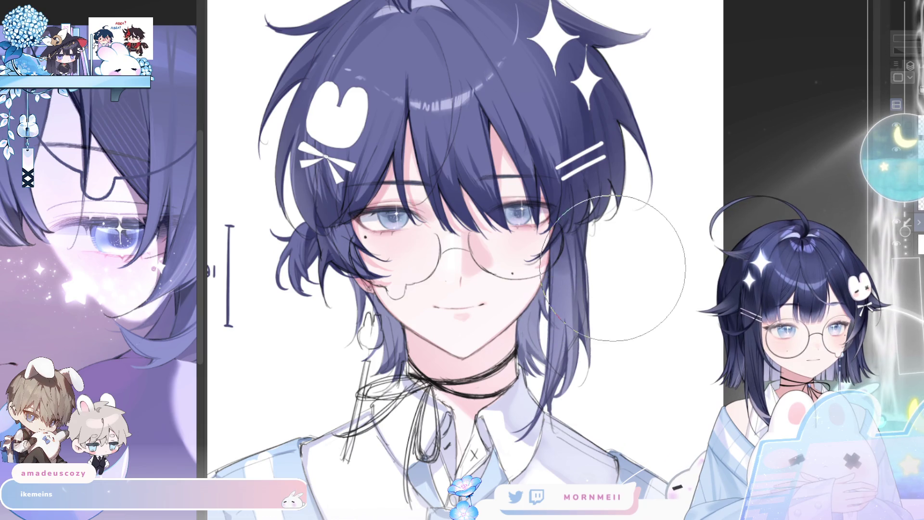
{"action": "key", "text": "h"}
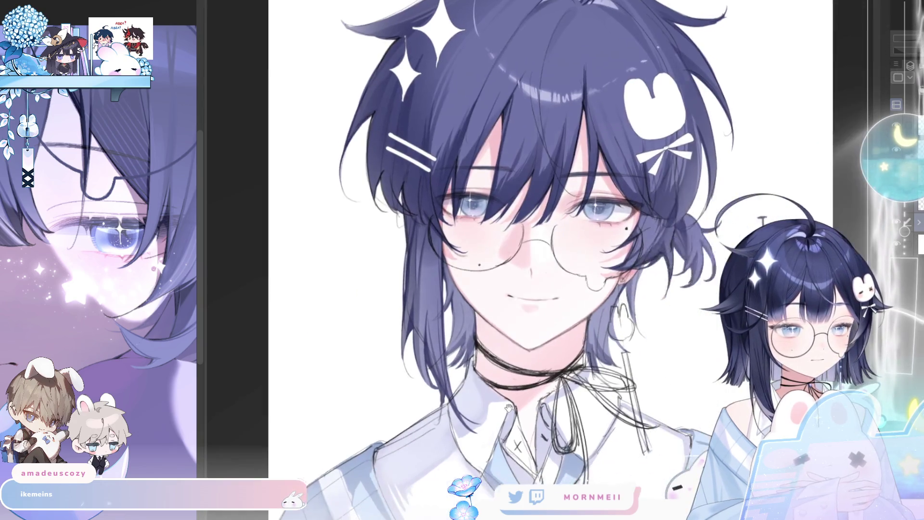
{"action": "key", "text": "h"}
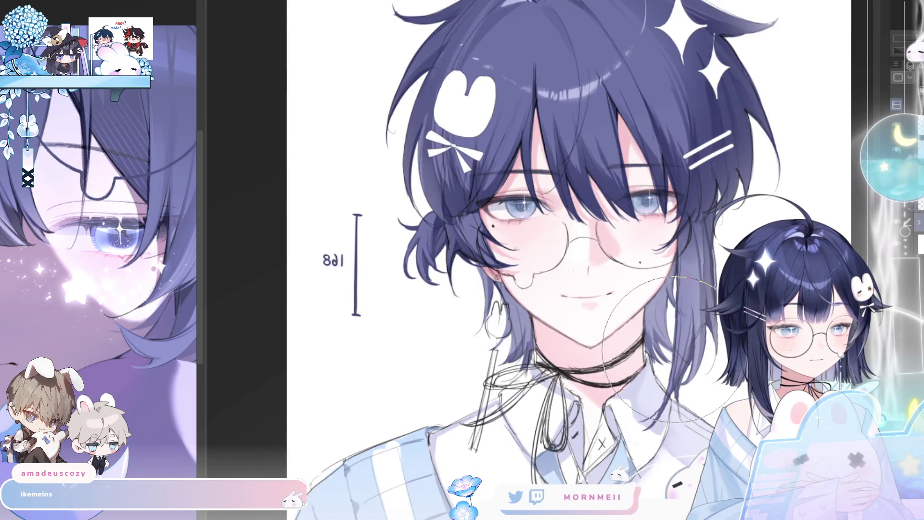
{"action": "key", "text": "h"}
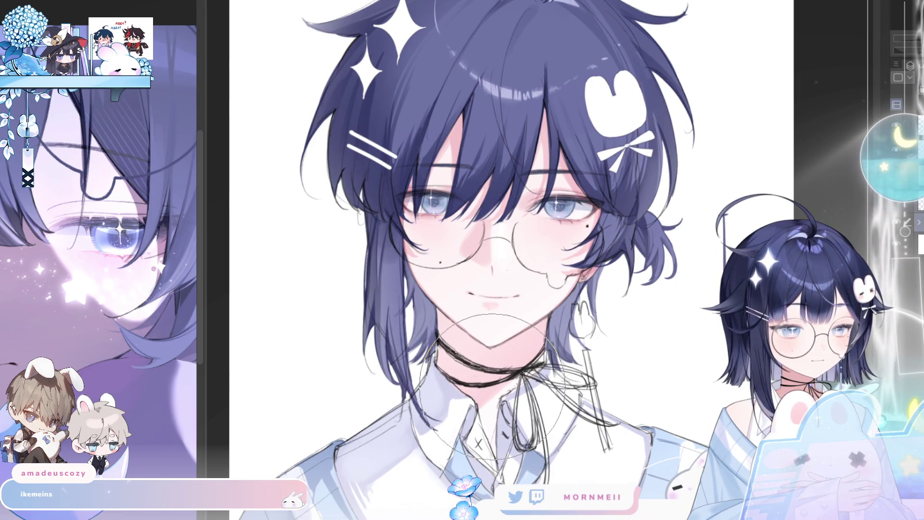
{"action": "scroll", "coordinate": [530, 394], "scroll_direction": "down", "scroll_amount": 2}
{"action": "key", "text": "h"}
{"action": "key", "text": "h"}
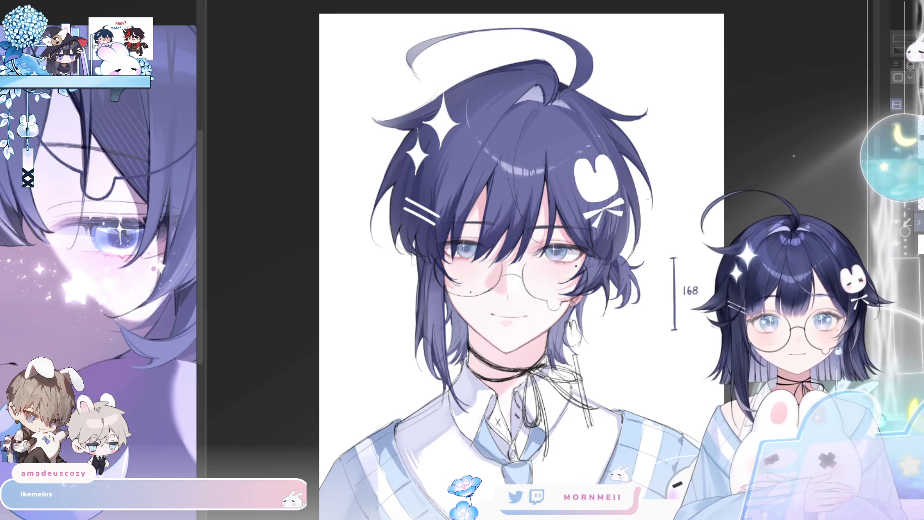
{"action": "key", "text": "h"}
{"action": "key", "text": "h"}
{"action": "scroll", "coordinate": [561, 316], "scroll_direction": "up", "scroll_amount": 3}
{"action": "left_click_drag", "start_coordinate": [560, 316], "coordinate": [547, 408]}
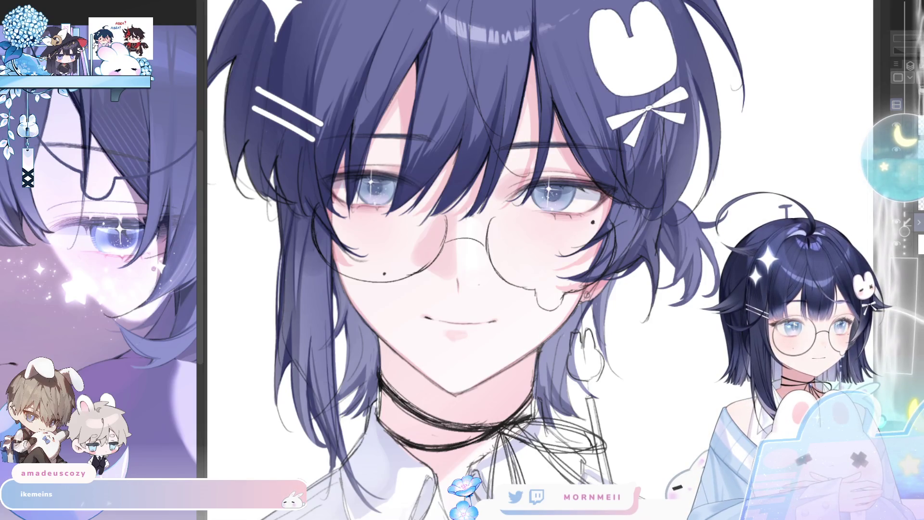
{"action": "scroll", "coordinate": [370, 163], "scroll_direction": "up", "scroll_amount": 2}
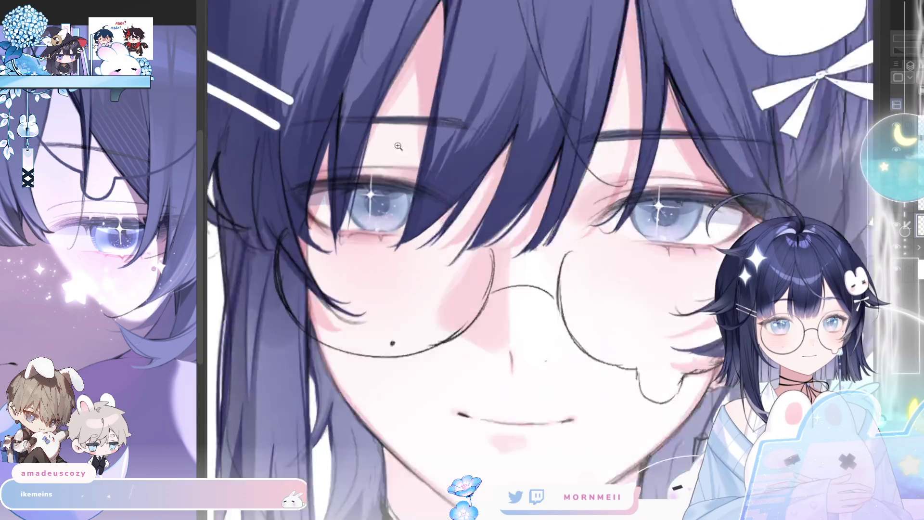
{"action": "scroll", "coordinate": [376, 123], "scroll_direction": "up", "scroll_amount": 2}
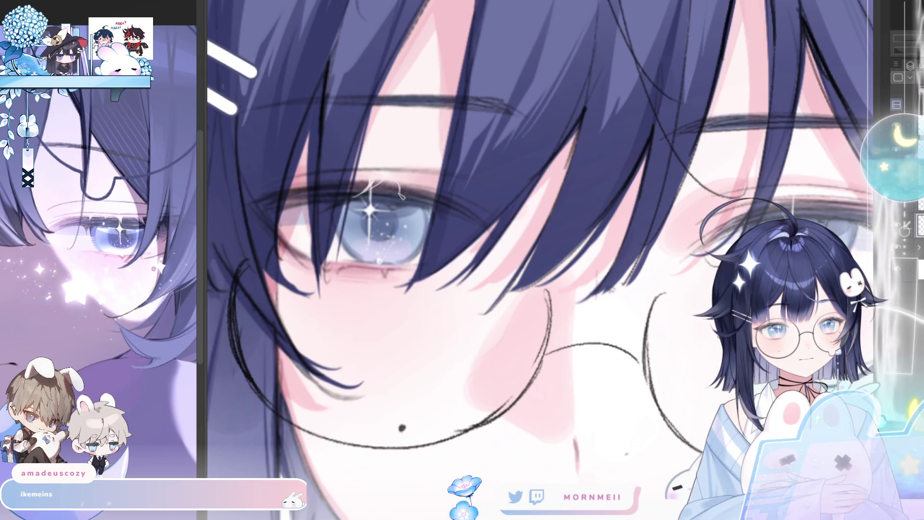
{"action": "left_click_drag", "start_coordinate": [442, 166], "coordinate": [567, 212]}
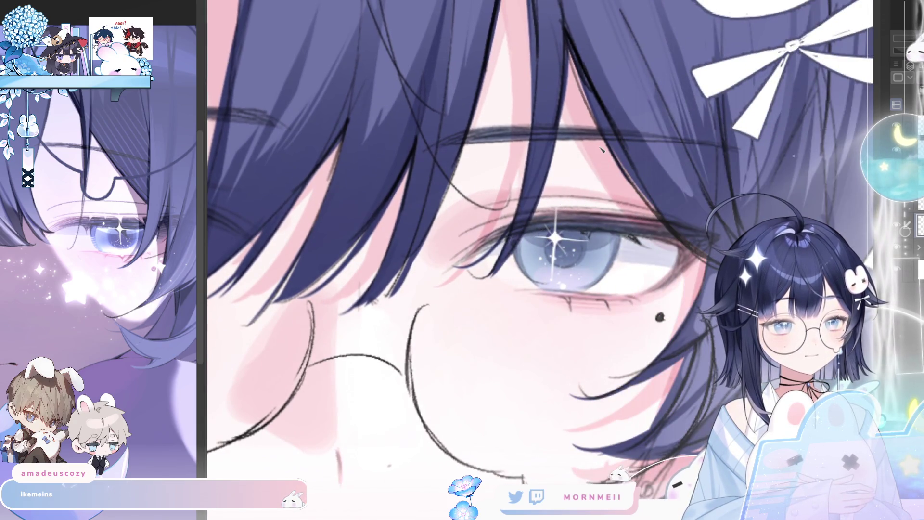
{"action": "key", "text": "h"}
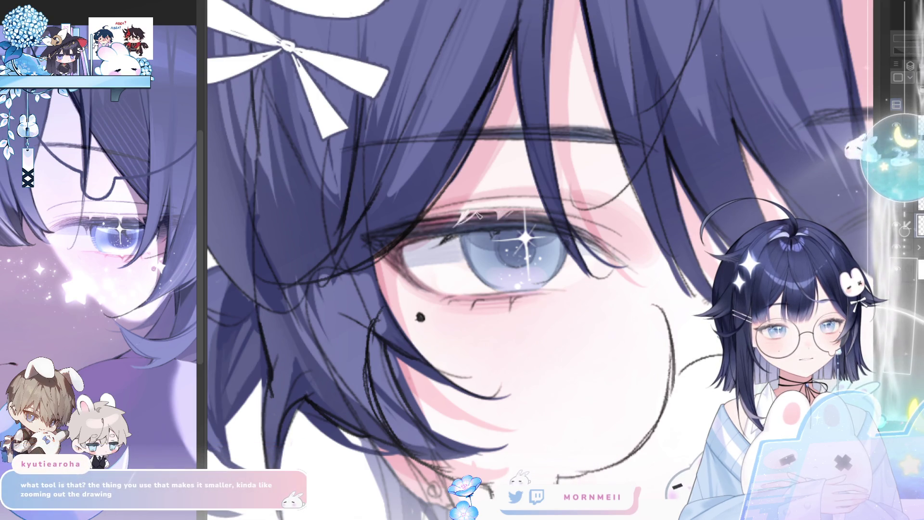
{"action": "key", "text": "ctrl+minus"}
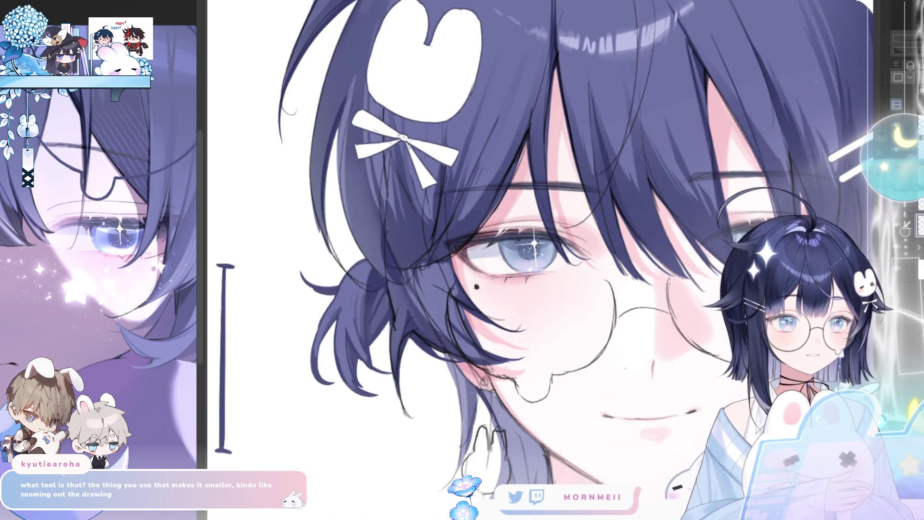
{"action": "key", "text": "h"}
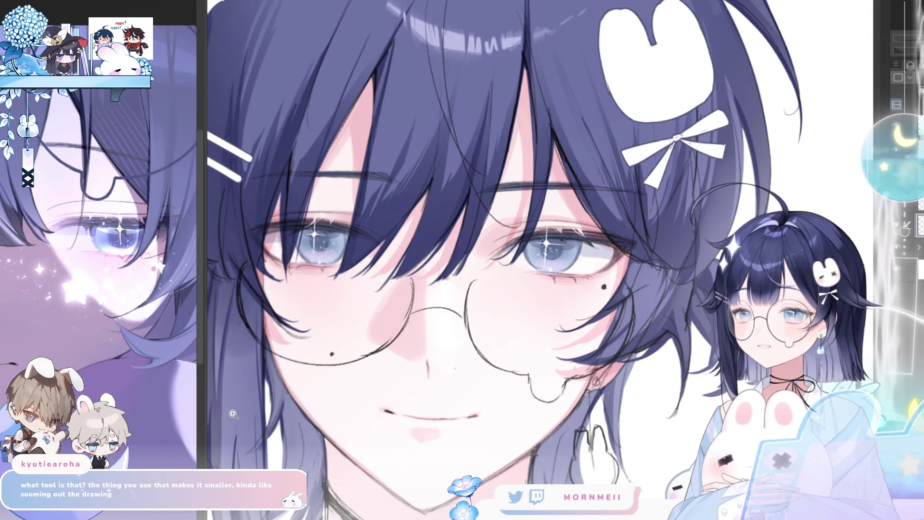
{"action": "scroll", "coordinate": [370, 294], "scroll_direction": "down", "scroll_amount": 2}
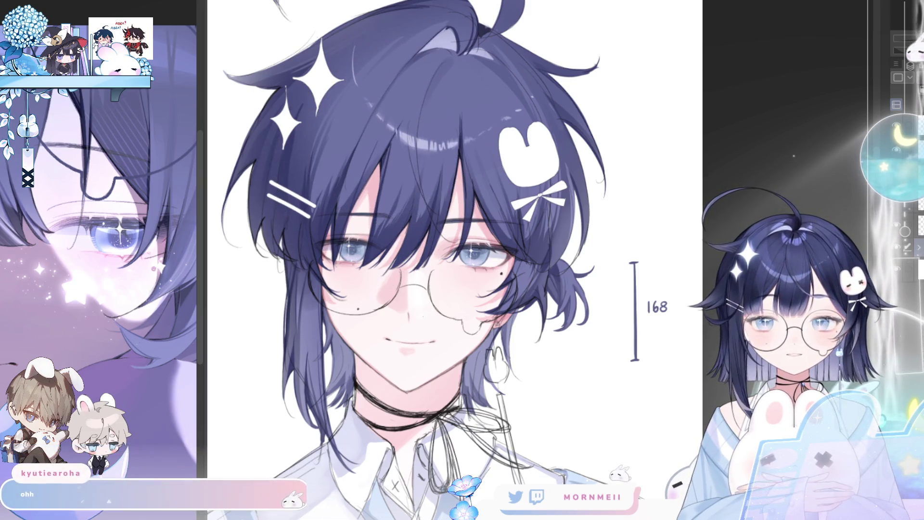
Liquify the right-side hair strands leftward, then check the hair shape mirrored and zoom in.
{"action": "left_click_drag", "start_coordinate": [566, 135], "coordinate": [546, 138]}
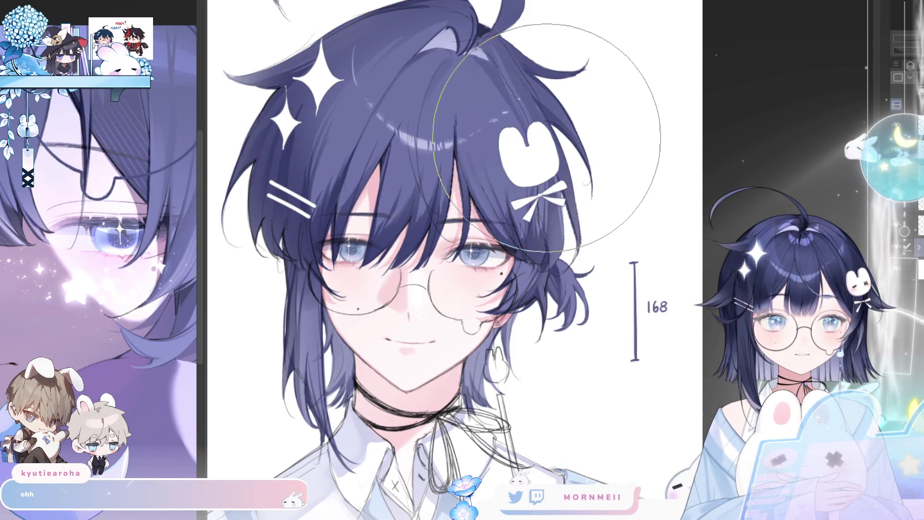
{"action": "key", "text": "h"}
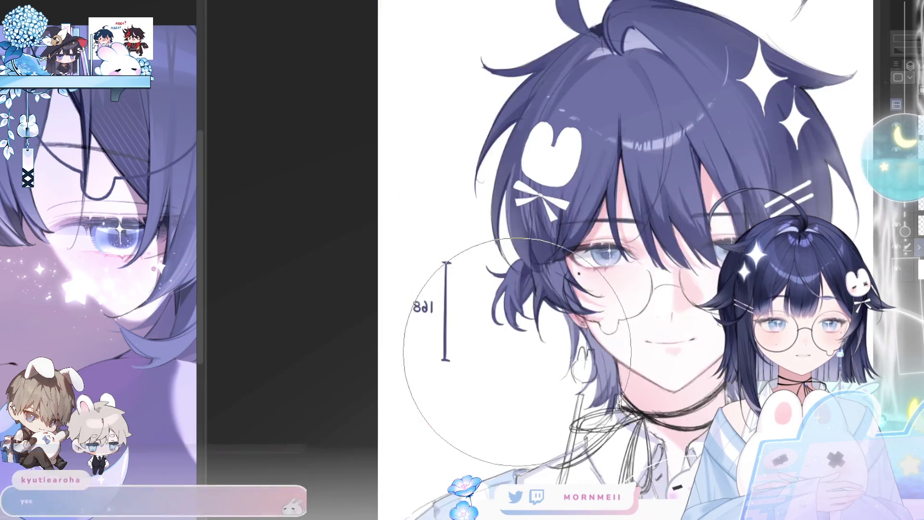
{"action": "key", "text": "h"}
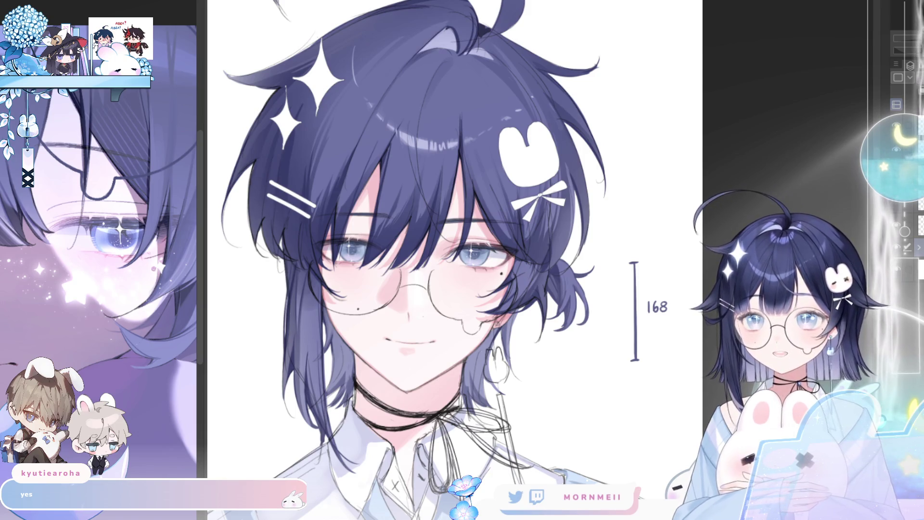
{"action": "scroll", "coordinate": [553, 313], "scroll_direction": "down", "scroll_amount": 2}
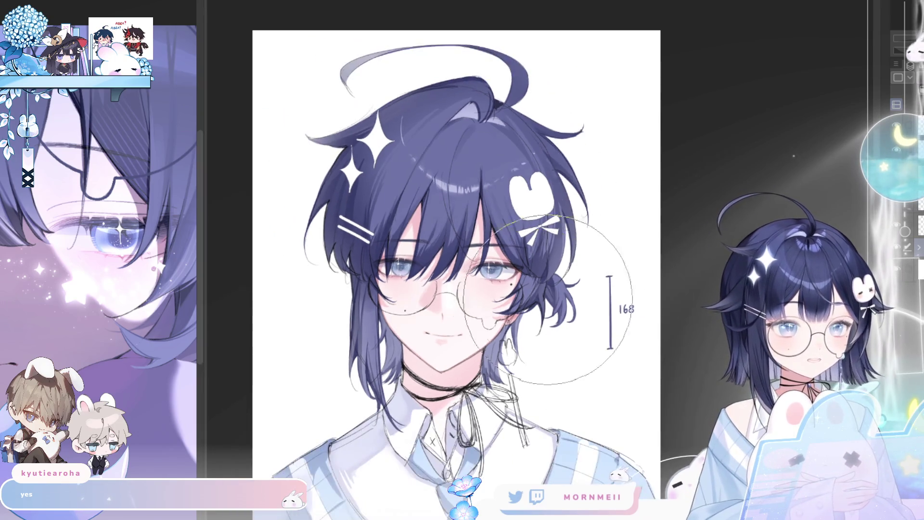
{"action": "left_click_drag", "start_coordinate": [597, 373], "coordinate": [624, 267]}
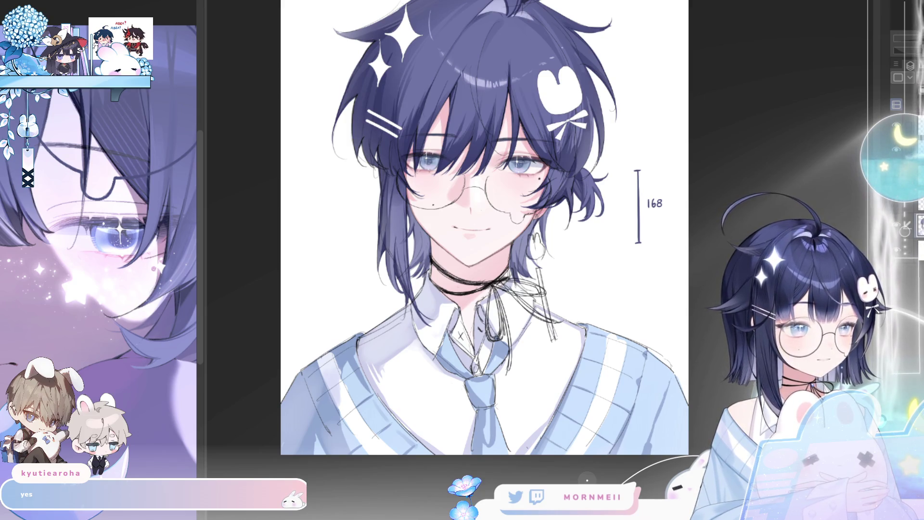
{"action": "key", "text": "h"}
{"action": "key", "text": "h"}
{"action": "scroll", "coordinate": [511, 268], "scroll_direction": "up", "scroll_amount": 4}
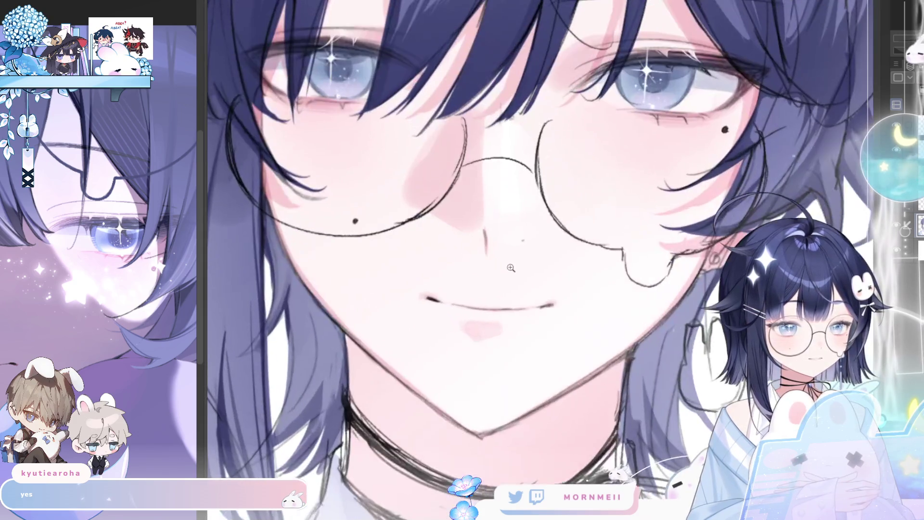
{"action": "scroll", "coordinate": [511, 267], "scroll_direction": "right", "scroll_amount": 2}
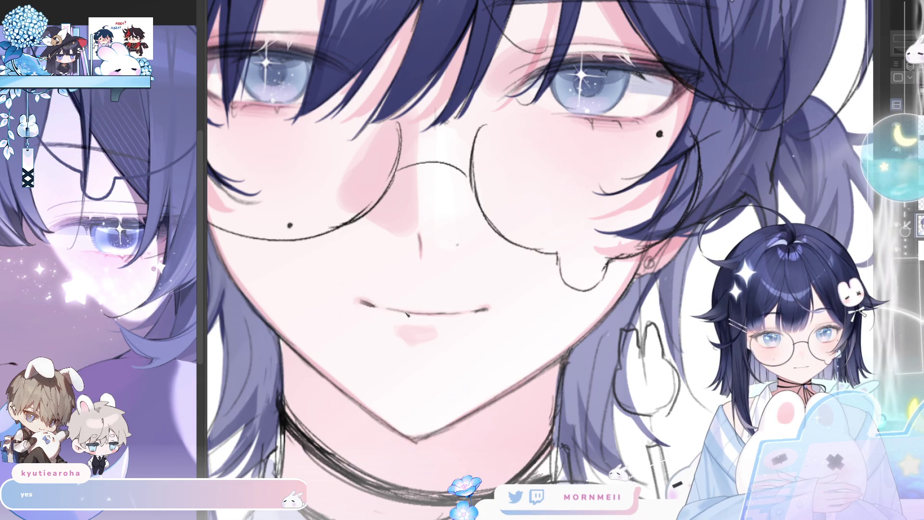
{"action": "key", "text": "h"}
{"action": "key", "text": "h"}
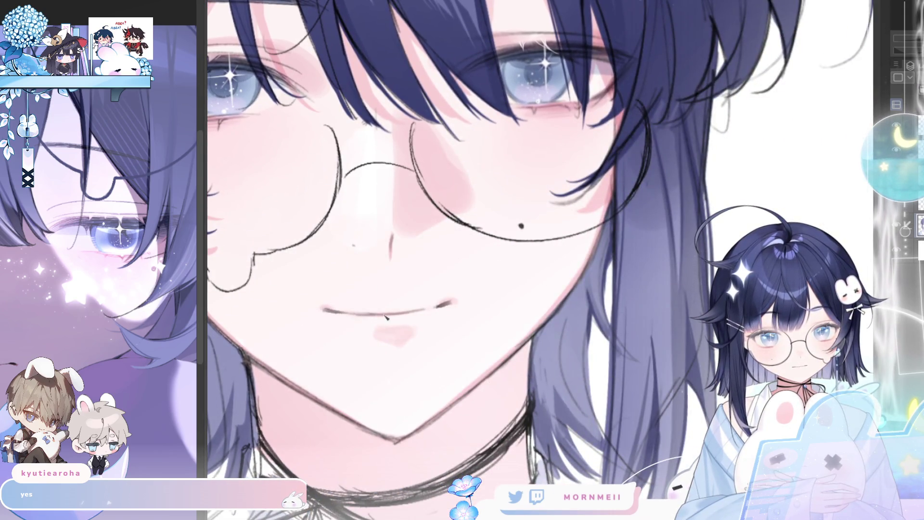
{"action": "key", "text": "h"}
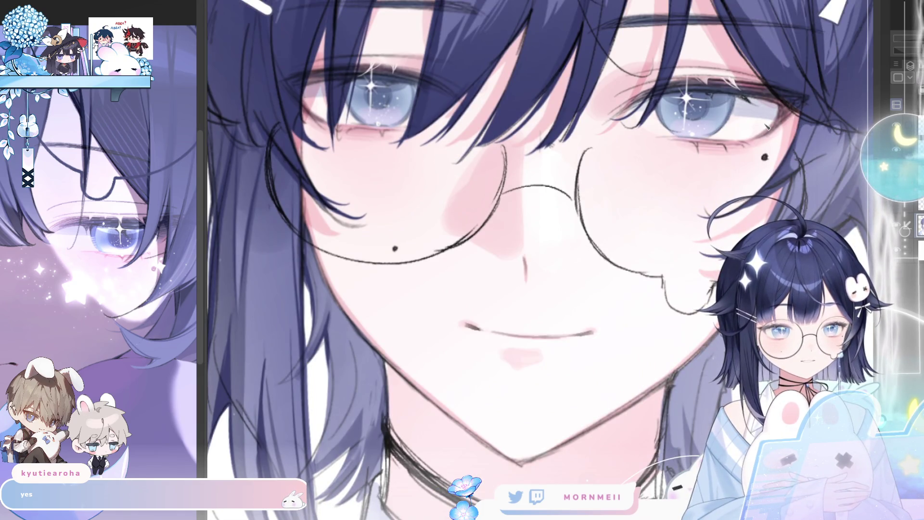
{"action": "left_click_drag", "start_coordinate": [602, 387], "coordinate": [576, 399]}
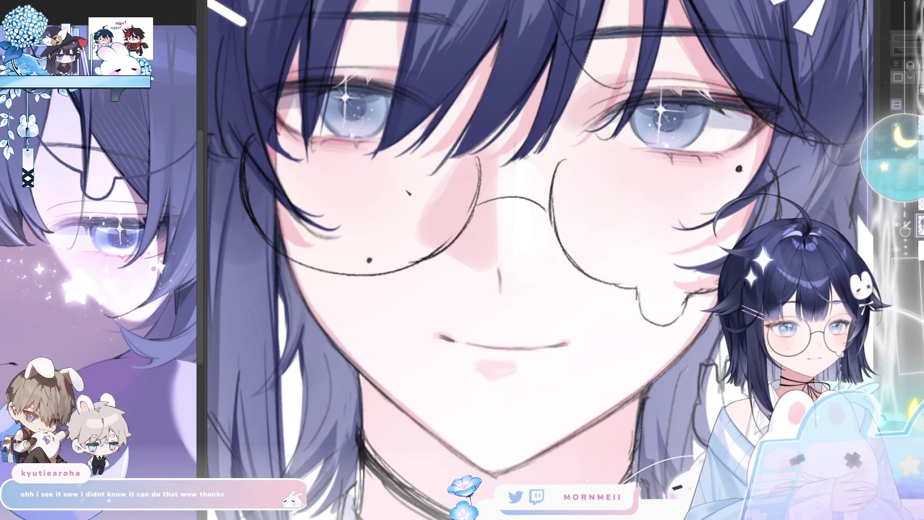
{"action": "key", "text": "h"}
{"action": "left_click_drag", "start_coordinate": [549, 460], "coordinate": [459, 432]}
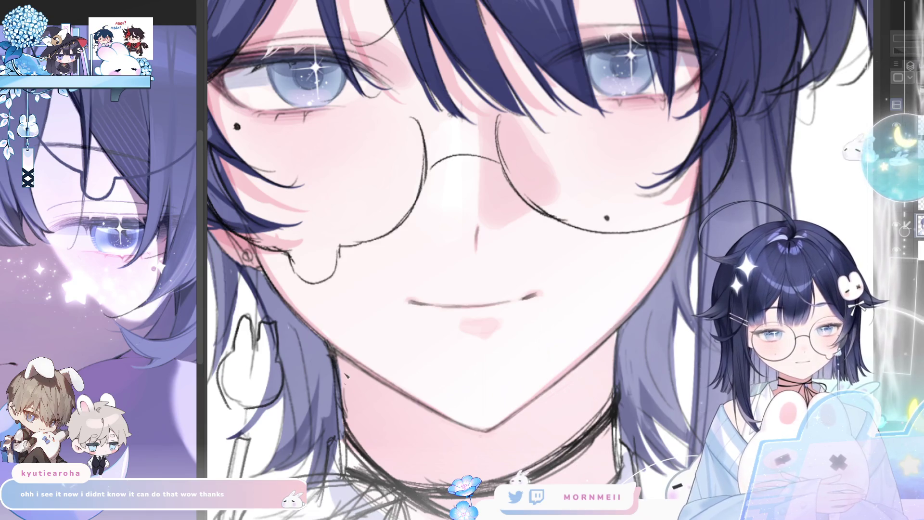
{"action": "key", "text": "h"}
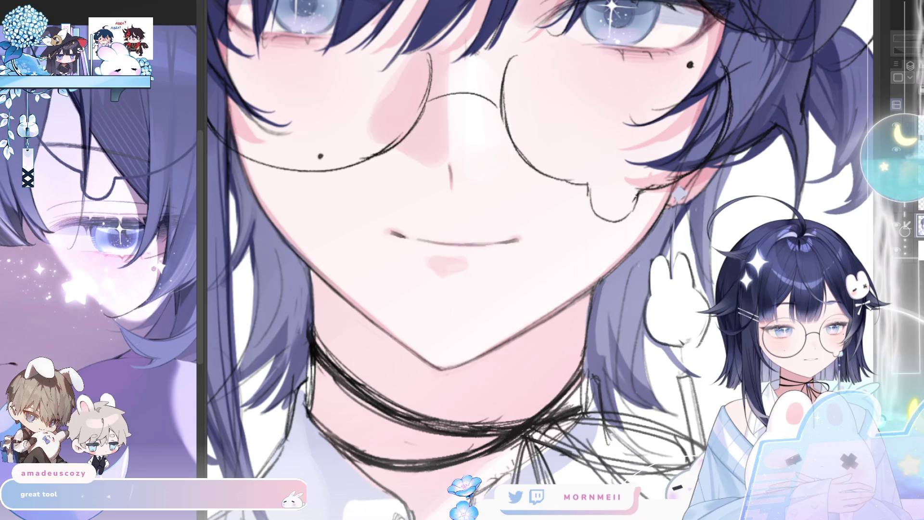
Bring the chin and neck into view and compare them mirrored.
{"action": "left_click_drag", "start_coordinate": [529, 260], "coordinate": [448, 209]}
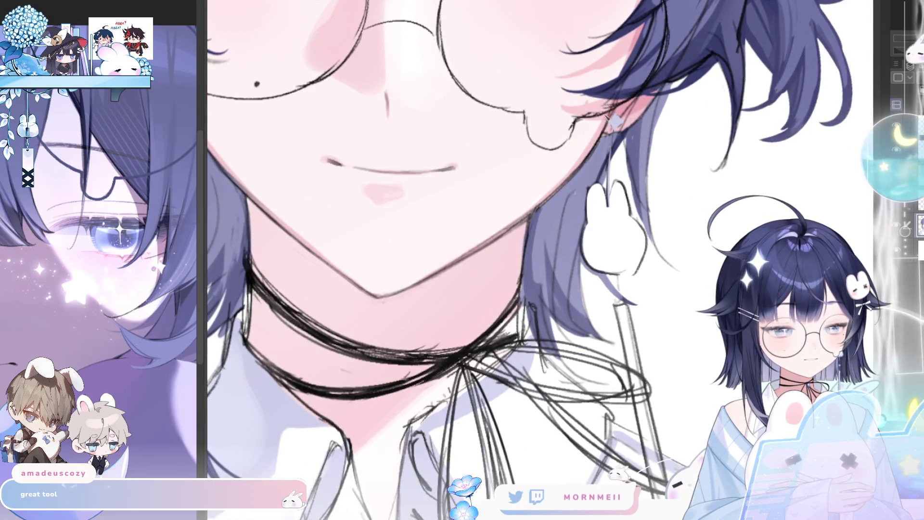
{"action": "key", "text": "h"}
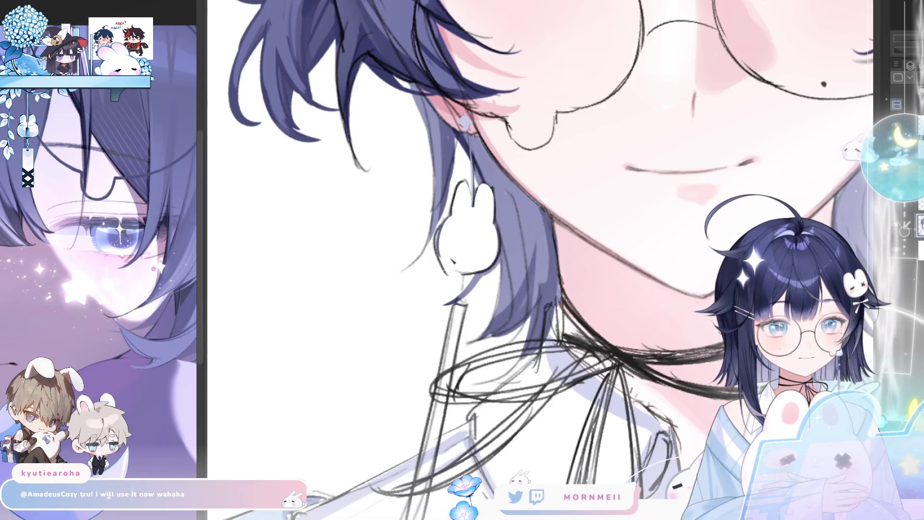
{"action": "key", "text": "h"}
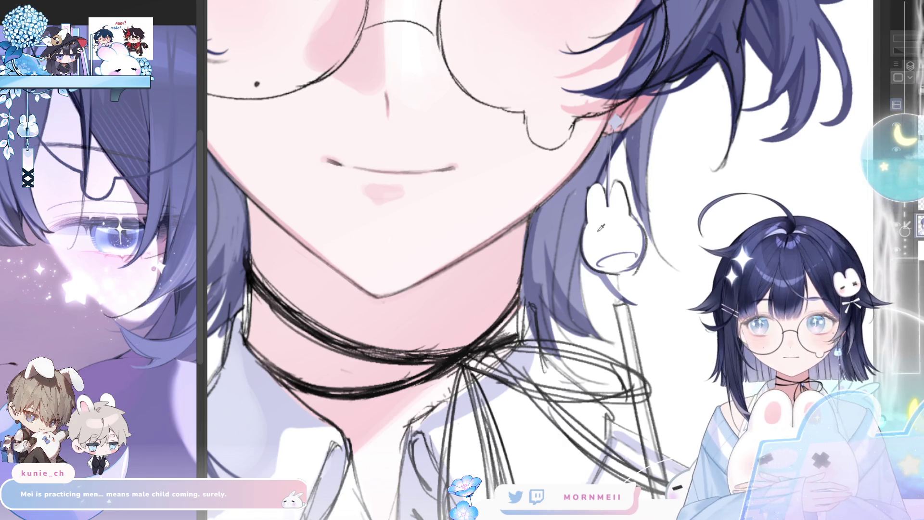
{"action": "key", "text": "h"}
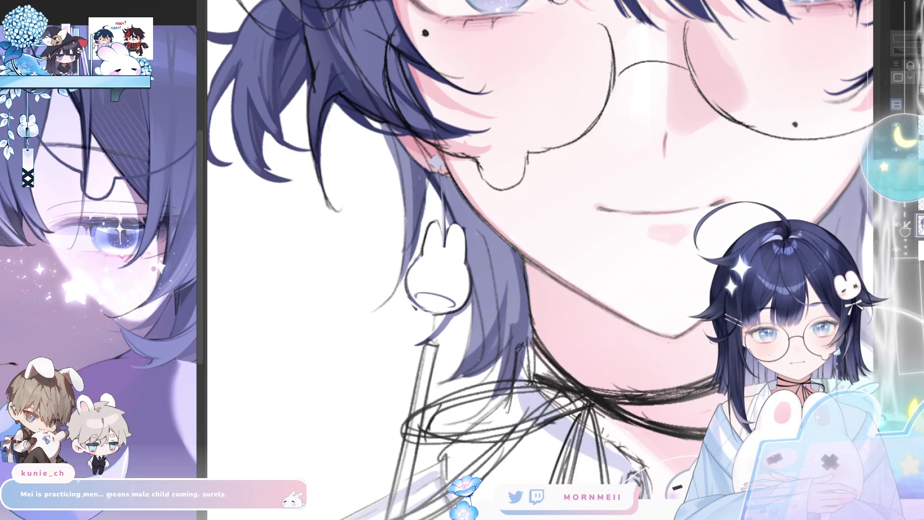
{"action": "key", "text": "h"}
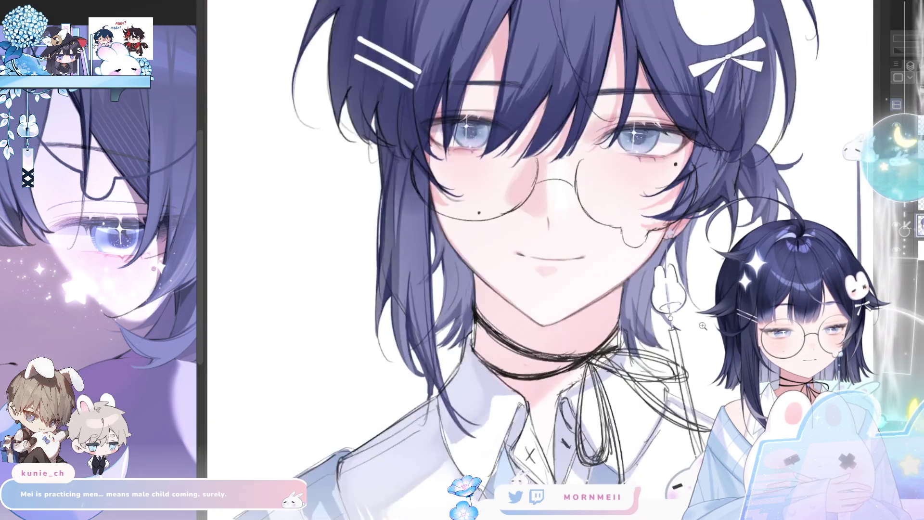
Erase the stray tassel sketch lines and redraw the earring's long tassel line.
{"action": "scroll", "coordinate": [663, 133], "scroll_direction": "down", "scroll_amount": 5}
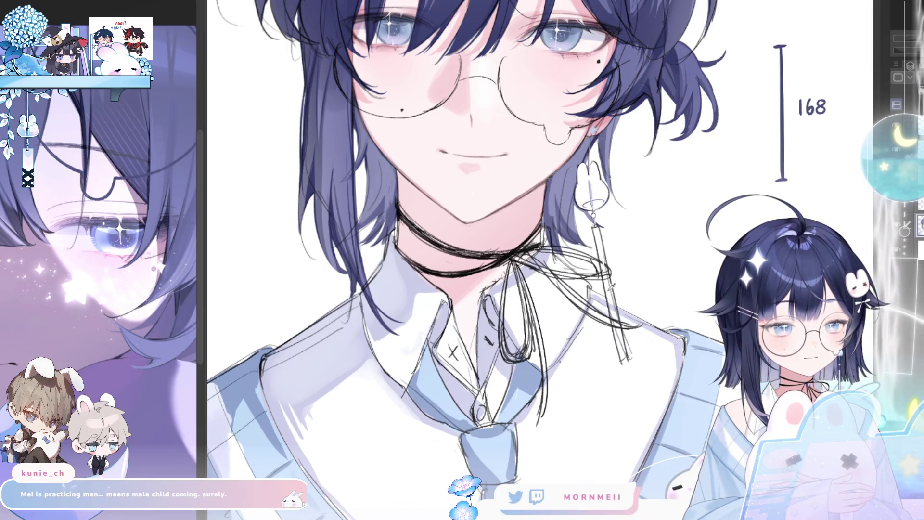
{"action": "left_click_drag", "start_coordinate": [612, 289], "coordinate": [624, 339]}
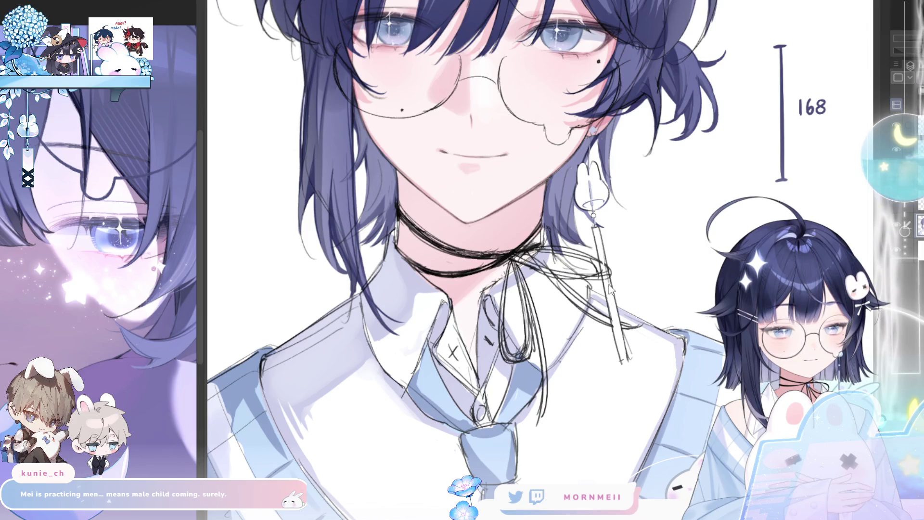
{"action": "left_click_drag", "start_coordinate": [611, 289], "coordinate": [624, 352]}
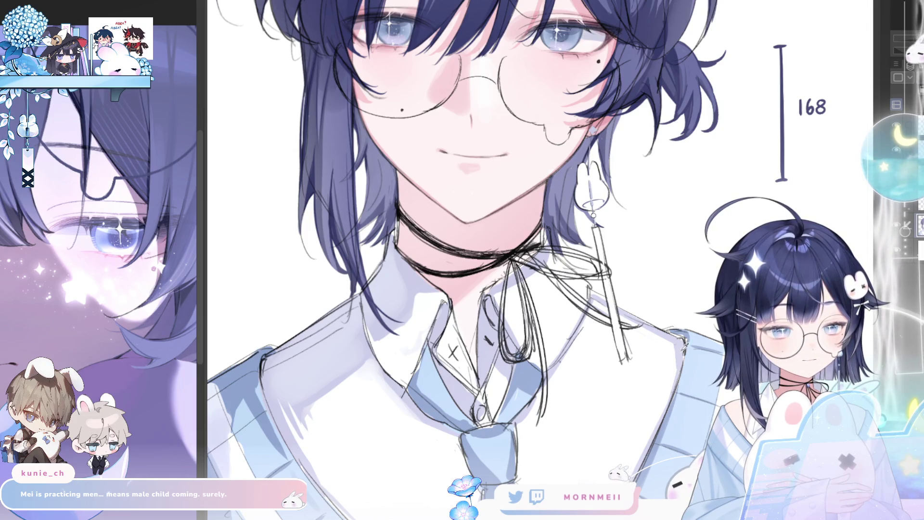
{"action": "key", "text": "ctrl+z"}
{"action": "left_click_drag", "start_coordinate": [596, 231], "coordinate": [618, 342]}
{"action": "key", "text": "ctrl+z"}
{"action": "left_click_drag", "start_coordinate": [597, 231], "coordinate": [620, 354]}
{"action": "key", "text": "ctrl+z"}
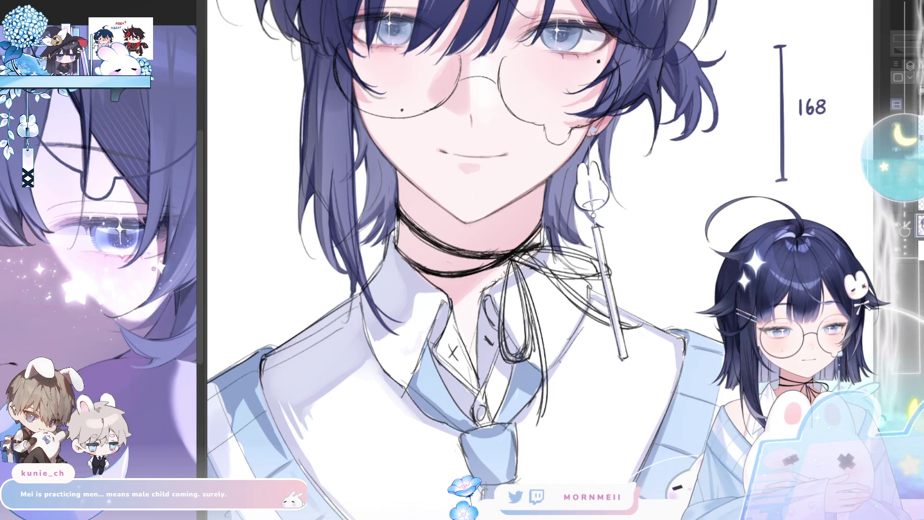
Make the brush much smaller, zoom in on the earring and neck, and check it mirrored.
{"action": "key", "text": "h"}
{"action": "key", "text": "h"}
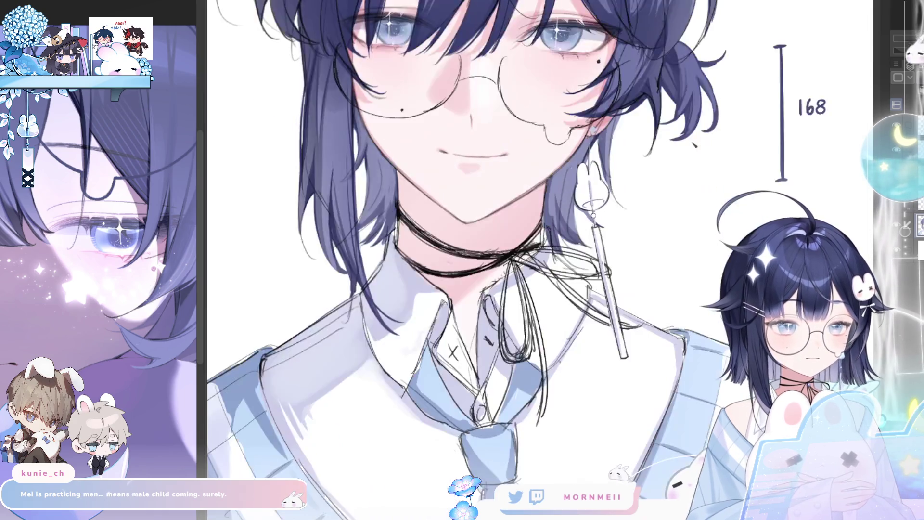
{"action": "scroll", "coordinate": [539, 260], "scroll_direction": "up", "scroll_amount": 2}
{"action": "scroll", "coordinate": [539, 260], "scroll_direction": "up", "scroll_amount": 2}
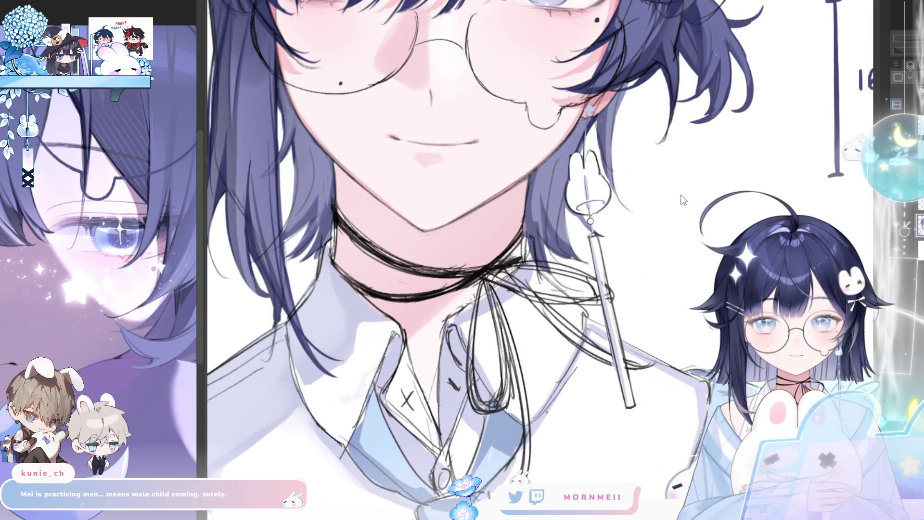
{"action": "left_click_drag", "start_coordinate": [576, 264], "coordinate": [529, 276]}
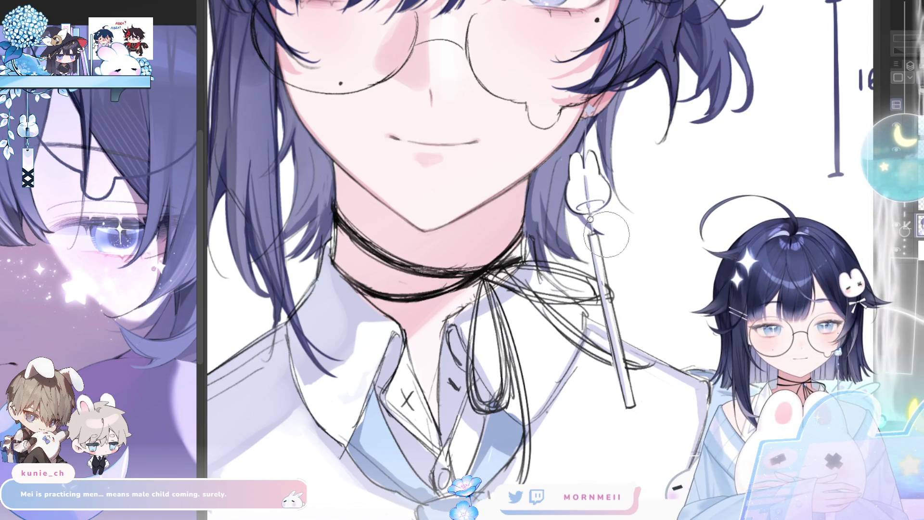
{"action": "key", "text": "h"}
{"action": "key", "text": "h"}
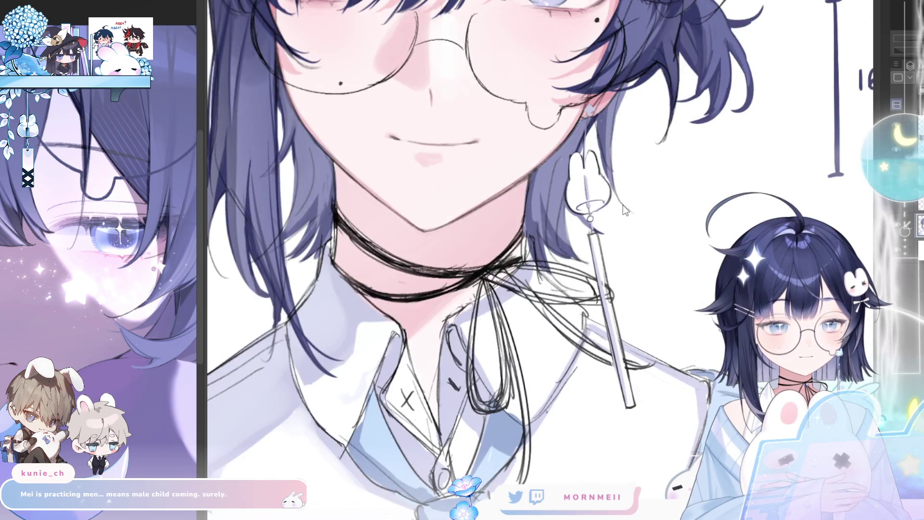
{"action": "key", "text": "h"}
{"action": "key", "text": "h"}
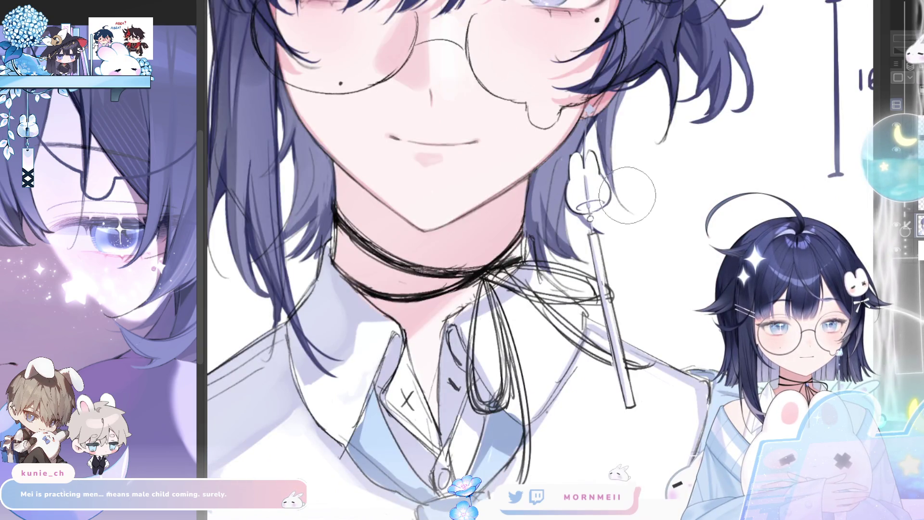
{"action": "key", "text": "h"}
{"action": "key", "text": "h"}
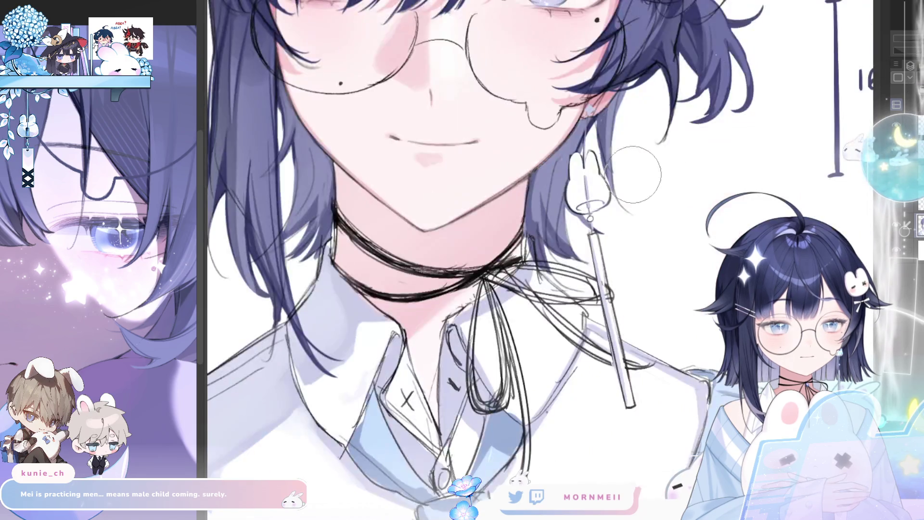
{"action": "key", "text": "h"}
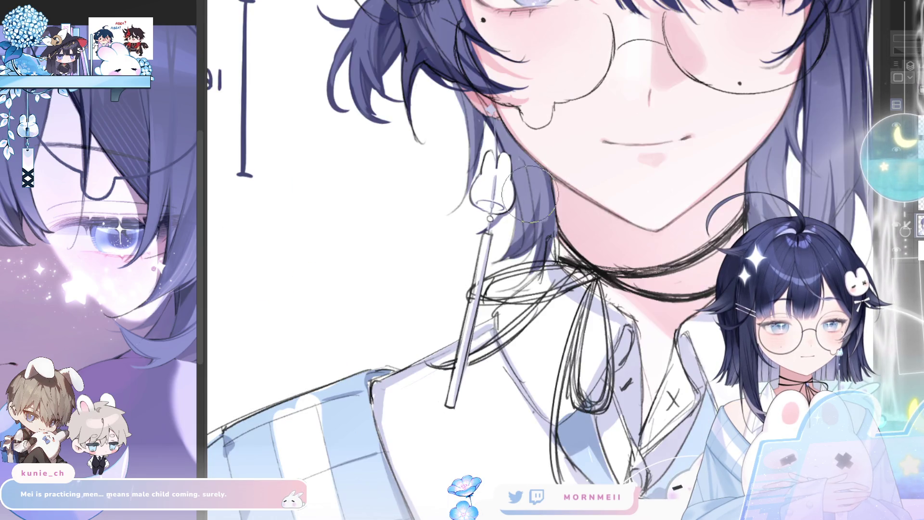
{"action": "key", "text": "h"}
{"action": "left_click", "coordinate": [597, 160], "text": "ctrl"}
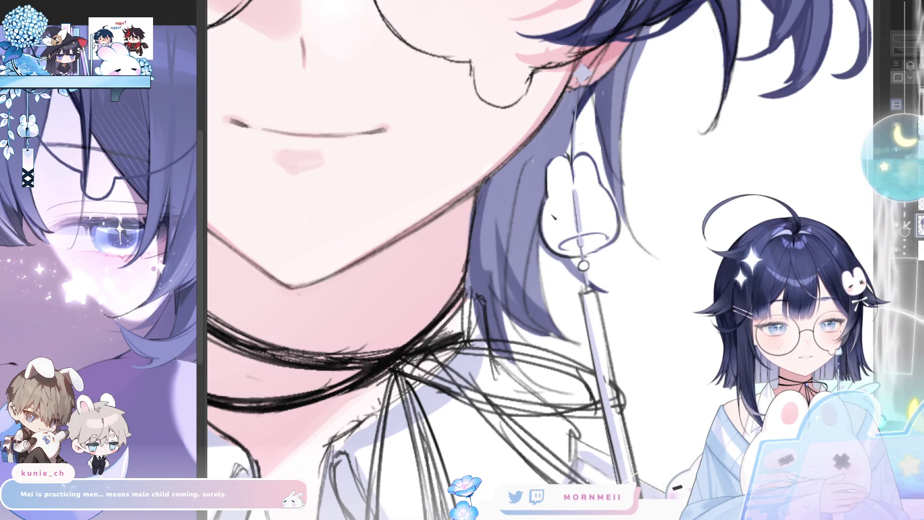
Widen the left edge of the white bunny charm.
{"action": "scroll", "coordinate": [565, 255], "scroll_direction": "down", "scroll_amount": 5}
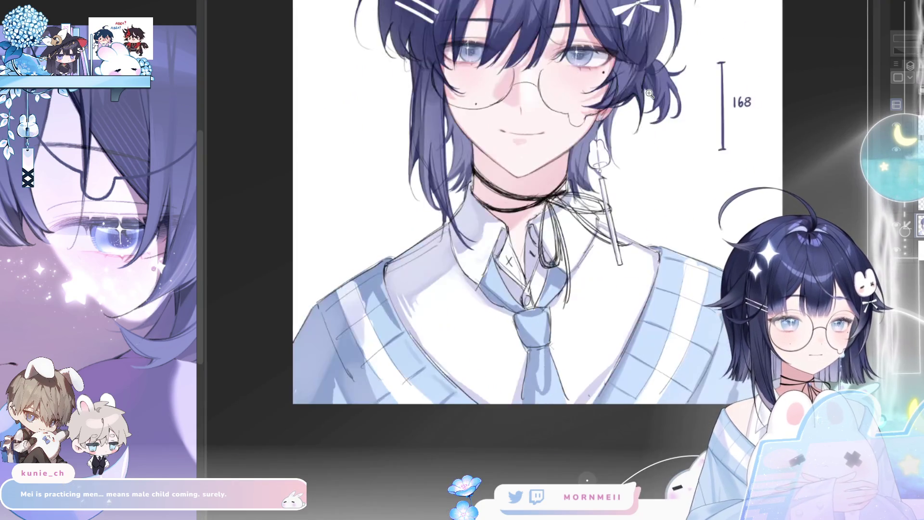
{"action": "scroll", "coordinate": [619, 138], "scroll_direction": "up", "scroll_amount": 5}
{"action": "scroll", "coordinate": [563, 166], "scroll_direction": "up", "scroll_amount": 2}
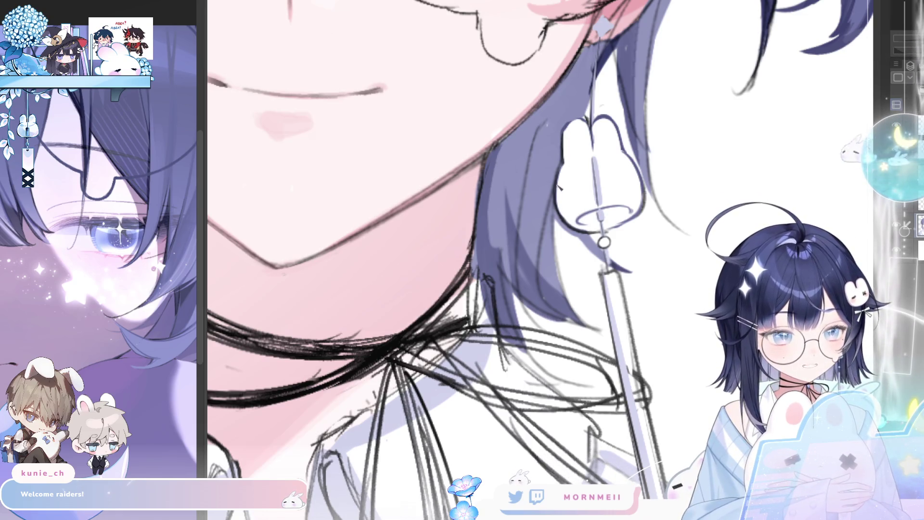
{"action": "left_click_drag", "start_coordinate": [560, 178], "coordinate": [564, 222]}
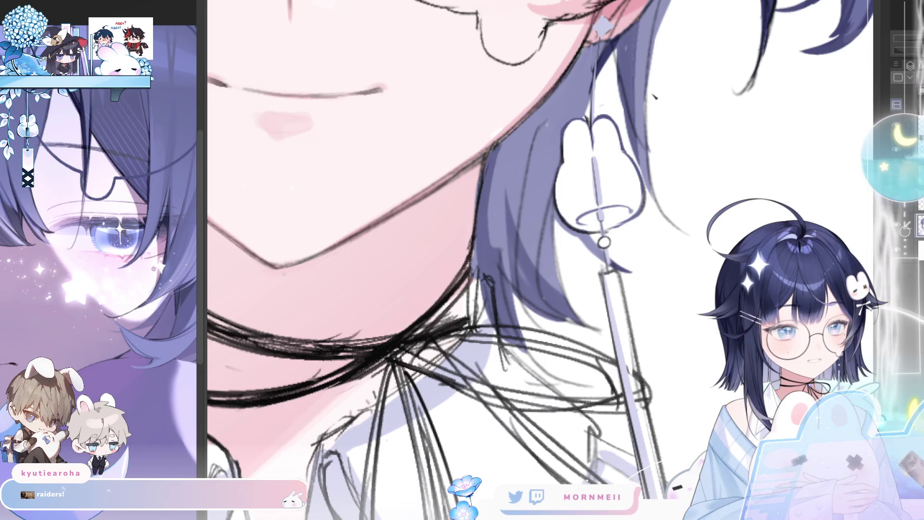
Check the canvas mirrored, then ink the choker band across the neck in bold black.
{"action": "scroll", "coordinate": [539, 260], "scroll_direction": "down", "scroll_amount": 3}
{"action": "scroll", "coordinate": [539, 260], "scroll_direction": "up", "scroll_amount": 2}
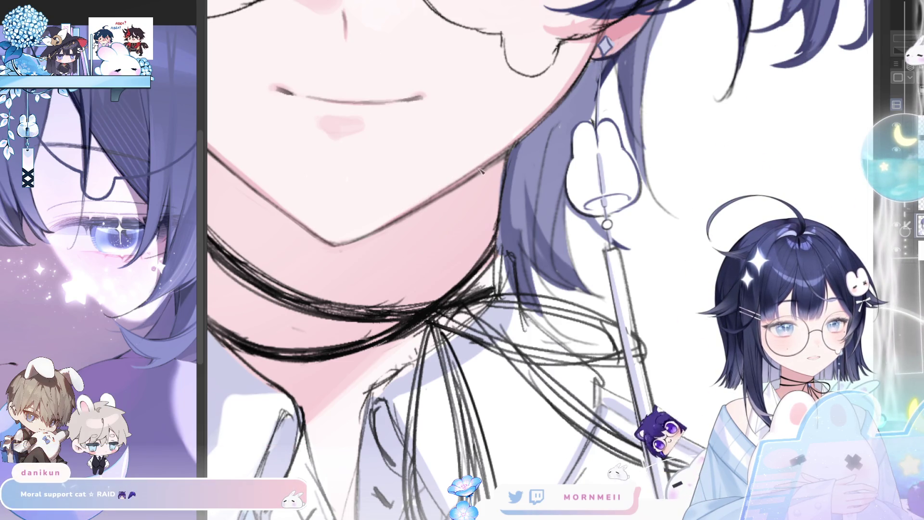
{"action": "scroll", "coordinate": [480, 220], "scroll_direction": "down", "scroll_amount": 1}
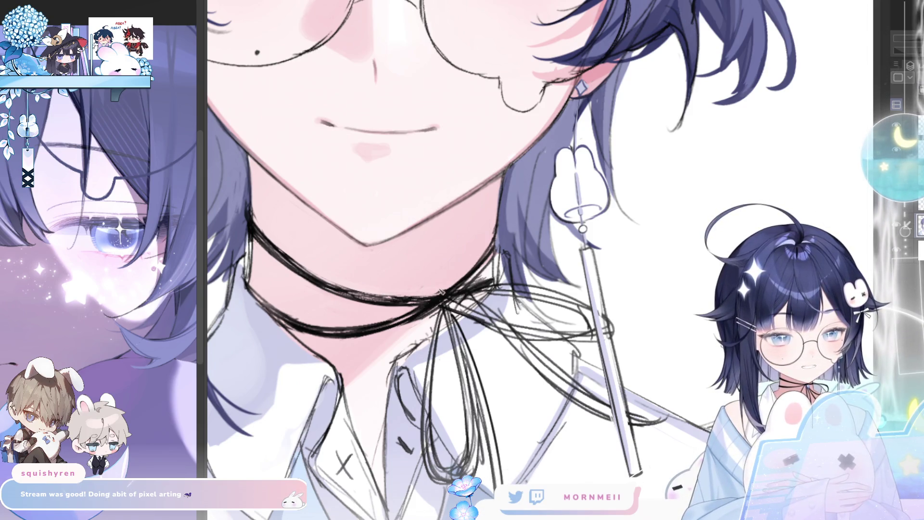
{"action": "key", "text": "ctrl+0"}
{"action": "key", "text": "h"}
{"action": "key", "text": "h"}
{"action": "scroll", "coordinate": [564, 215], "scroll_direction": "up", "scroll_amount": 5}
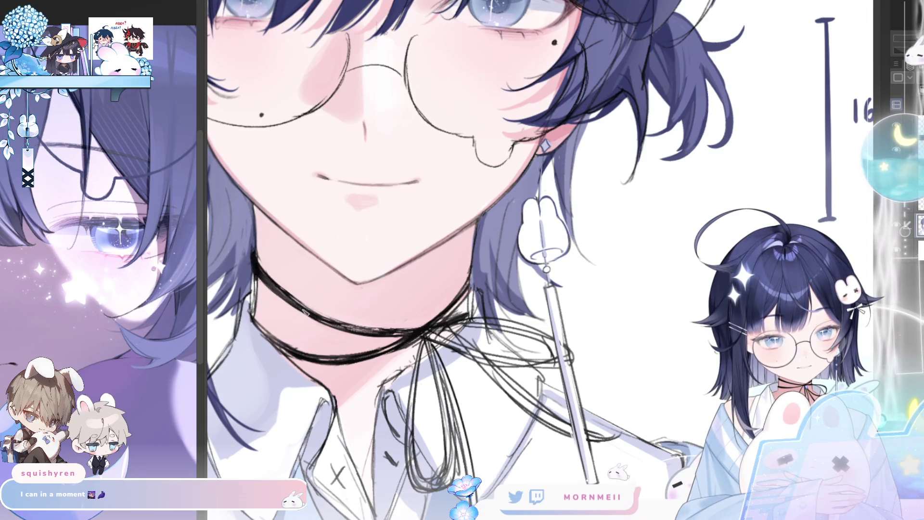
{"action": "left_click_drag", "start_coordinate": [295, 308], "coordinate": [399, 337]}
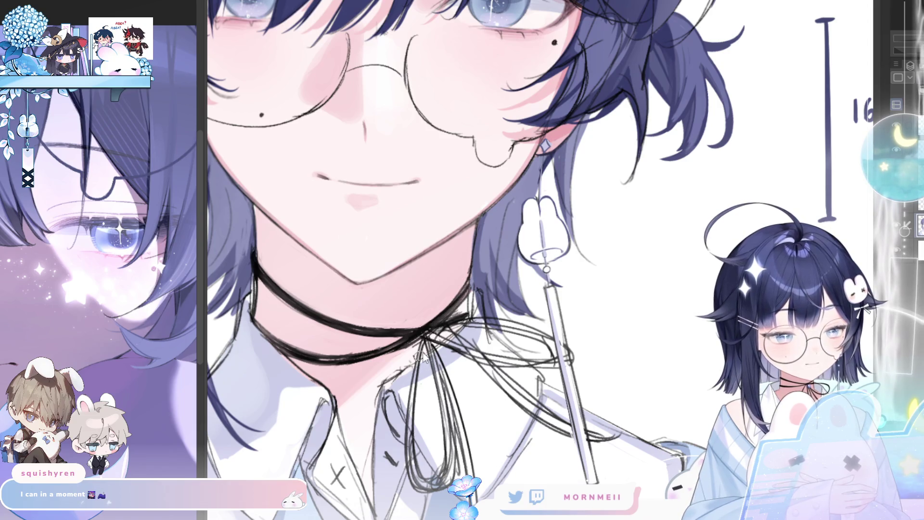
Ink the ribbon tail hanging from the choker with two dark passes.
{"action": "left_click_drag", "start_coordinate": [420, 350], "coordinate": [452, 477]}
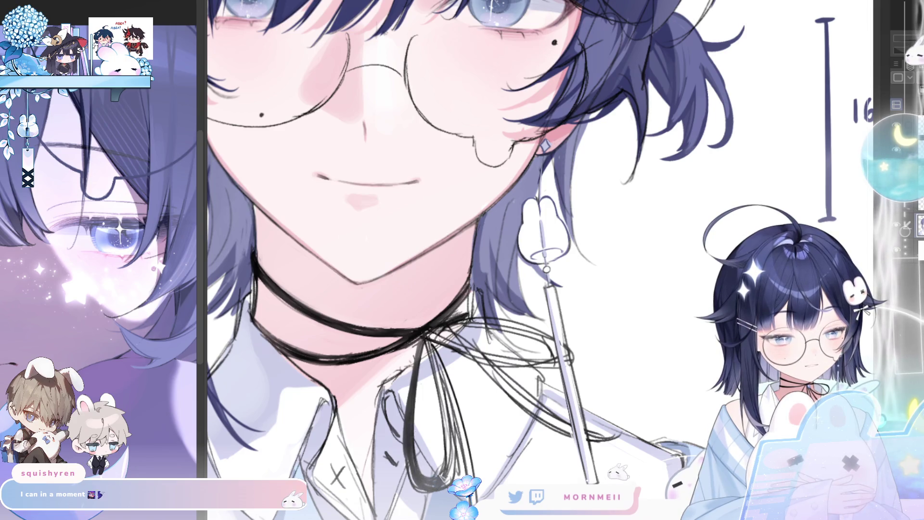
{"action": "left_click_drag", "start_coordinate": [425, 337], "coordinate": [448, 484]}
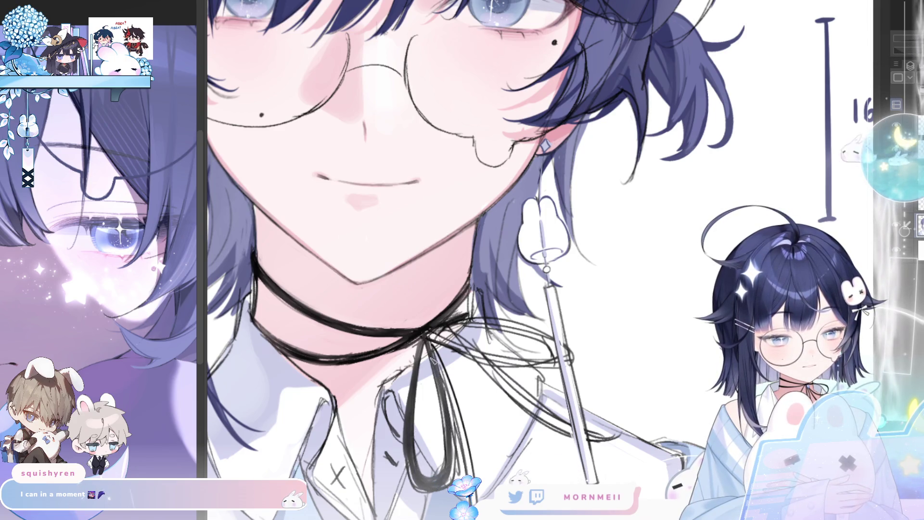
{"action": "key", "text": "h"}
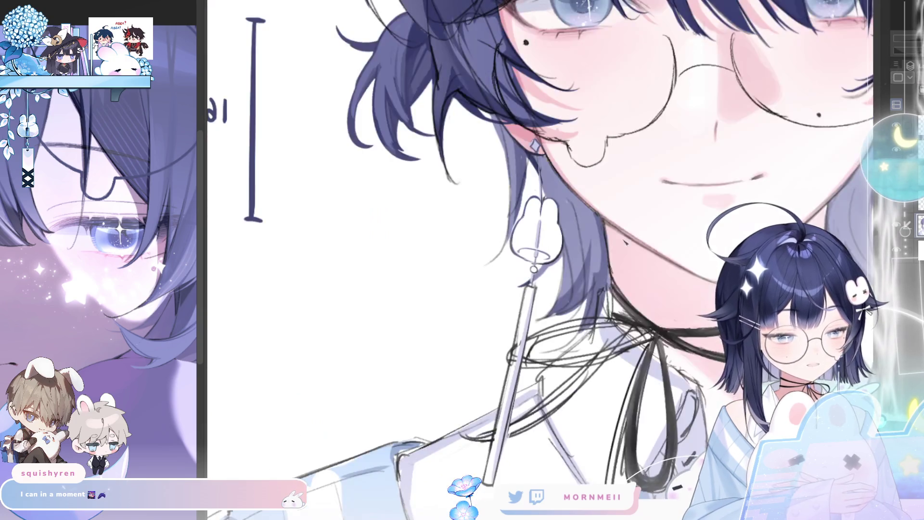
{"action": "left_click_drag", "start_coordinate": [529, 260], "coordinate": [394, 180]}
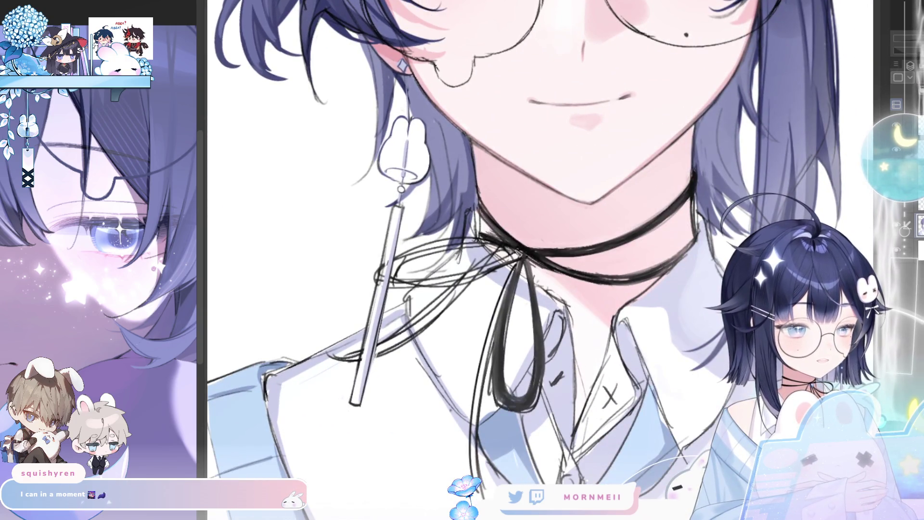
Ink and thicken the bow's left loop, then draw the long ribbon streamers below the knot.
{"action": "mouse_move", "coordinate": [506, 246]}
{"action": "left_mouse_down"}
{"action": "mouse_move", "coordinate": [518, 258]}
{"action": "mouse_move", "coordinate": [423, 289]}
{"action": "left_mouse_up"}
{"action": "mouse_move", "coordinate": [495, 265]}
{"action": "left_mouse_down"}
{"action": "mouse_move", "coordinate": [383, 262]}
{"action": "mouse_move", "coordinate": [380, 282]}
{"action": "mouse_move", "coordinate": [508, 249]}
{"action": "left_mouse_up"}
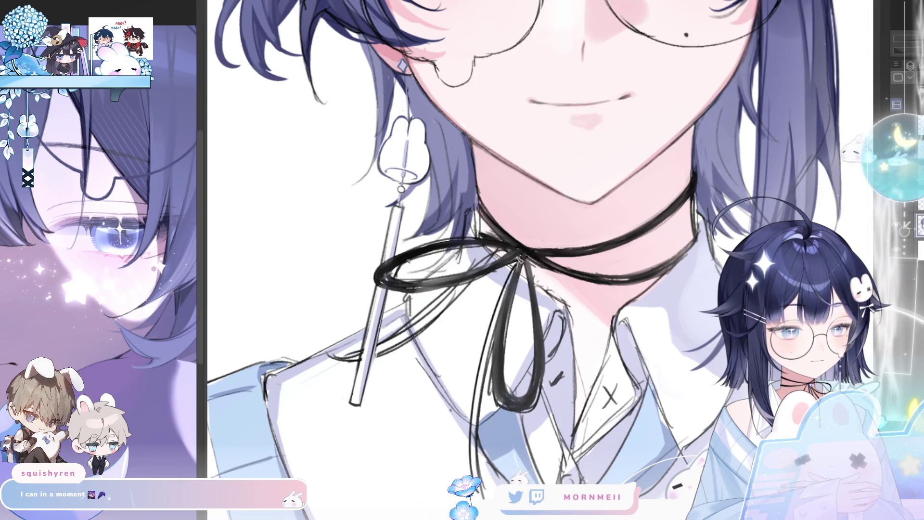
{"action": "left_click_drag", "start_coordinate": [508, 252], "coordinate": [391, 354]}
{"action": "mouse_move", "coordinate": [438, 312]}
{"action": "left_mouse_down"}
{"action": "mouse_move", "coordinate": [382, 351]}
{"action": "mouse_move", "coordinate": [340, 357]}
{"action": "mouse_move", "coordinate": [439, 309]}
{"action": "left_mouse_up"}
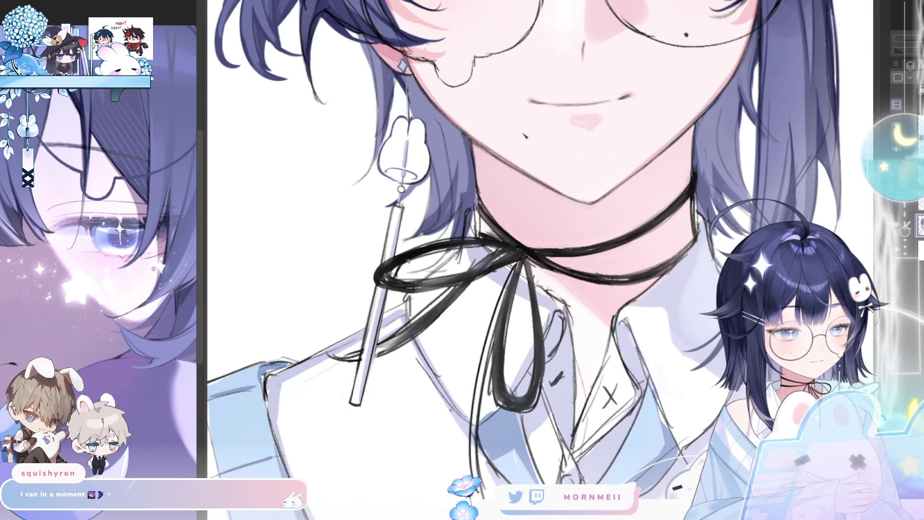
{"action": "left_click_drag", "start_coordinate": [519, 264], "coordinate": [479, 421]}
{"action": "left_click_drag", "start_coordinate": [503, 315], "coordinate": [474, 476]}
{"action": "left_click_drag", "start_coordinate": [479, 433], "coordinate": [472, 477]}
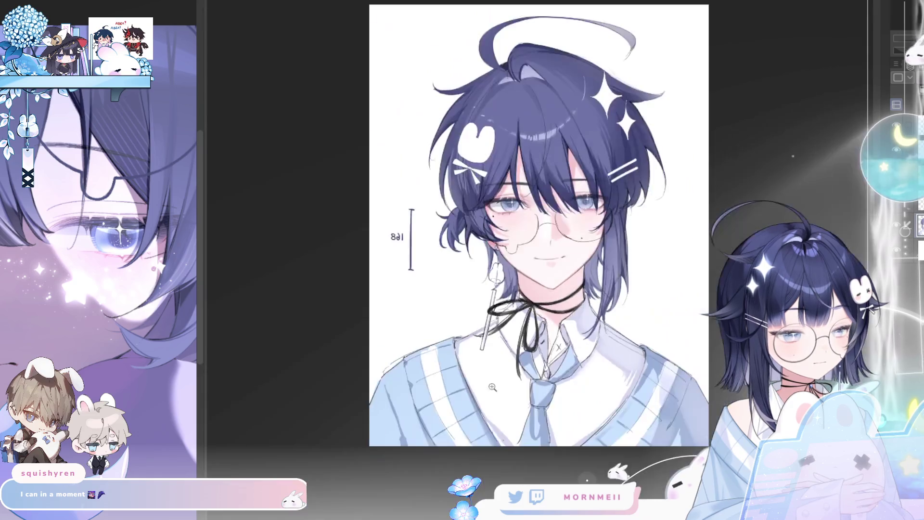
{"action": "key", "text": "ctrl+0"}
{"action": "key", "text": "h"}
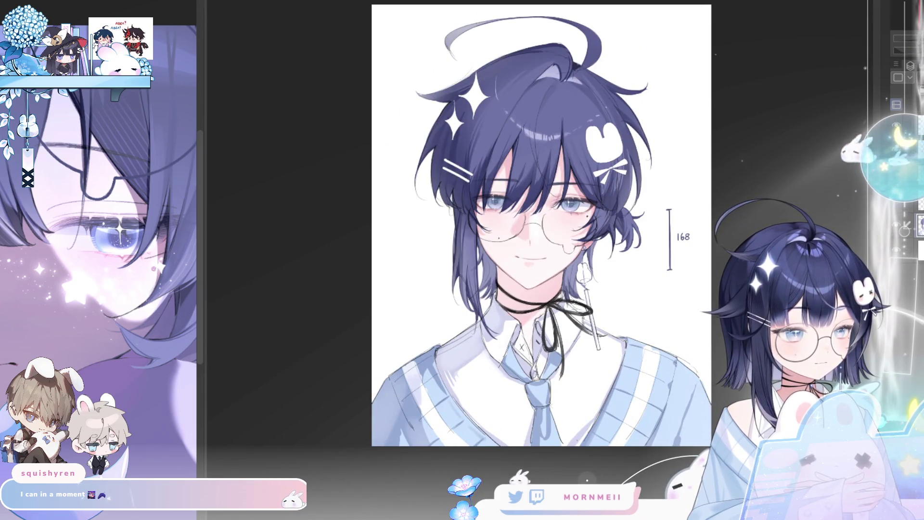
{"action": "left_click_drag", "start_coordinate": [626, 314], "coordinate": [462, 273]}
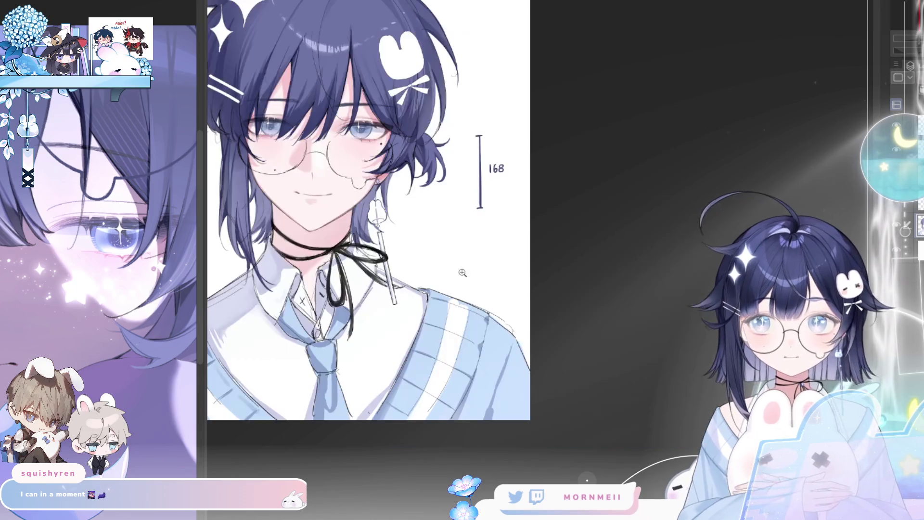
{"action": "left_click_drag", "start_coordinate": [509, 329], "coordinate": [491, 358]}
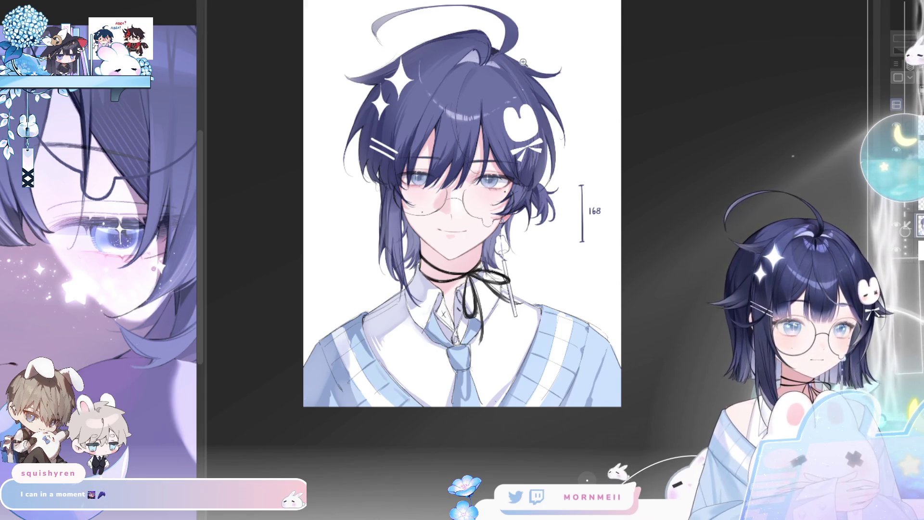
{"action": "key", "text": "h"}
{"action": "key", "text": "h"}
{"action": "left_click", "coordinate": [454, 165]}
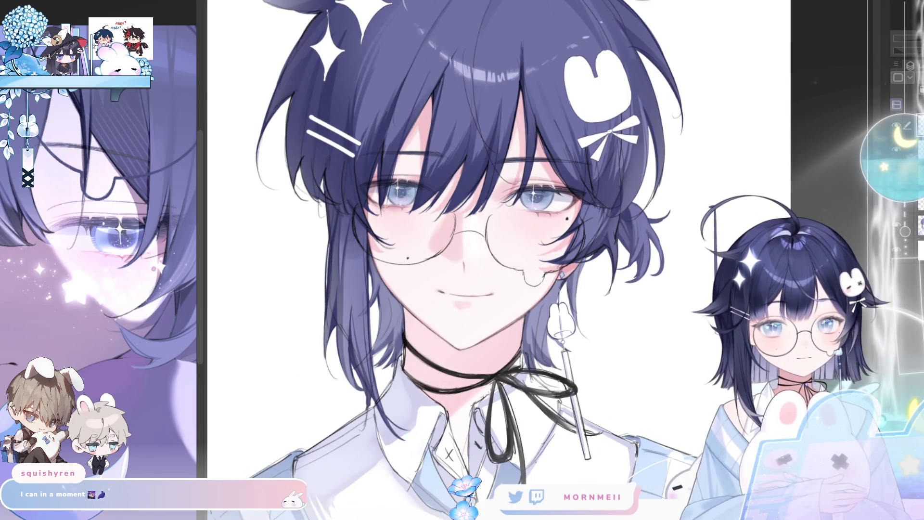
{"action": "left_click", "coordinate": [383, 219]}
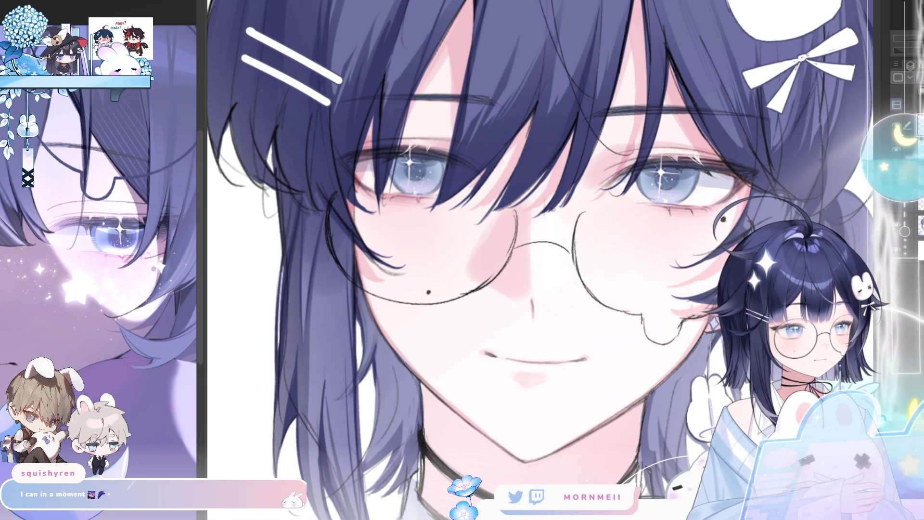
{"action": "key", "text": "ctrl+minus"}
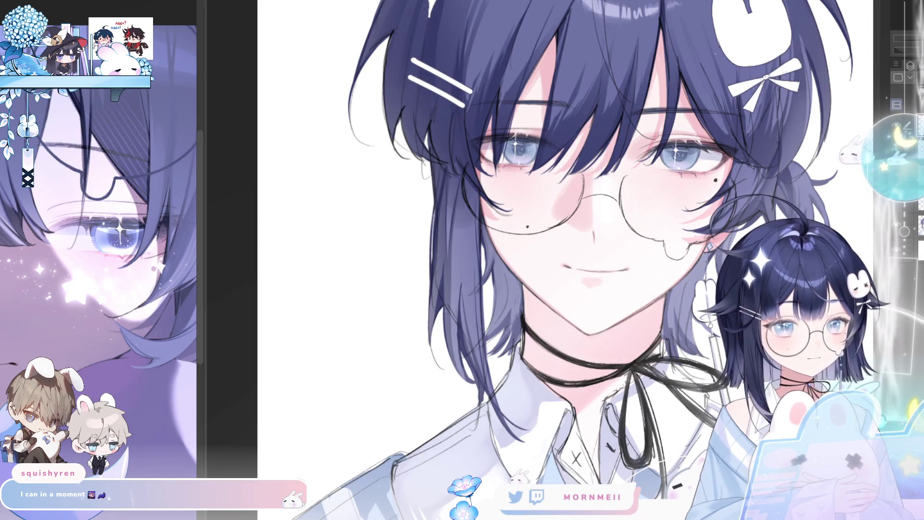
{"action": "left_click", "coordinate": [896, 223]}
{"action": "left_click", "coordinate": [896, 224]}
{"action": "key", "text": "ctrl+plus"}
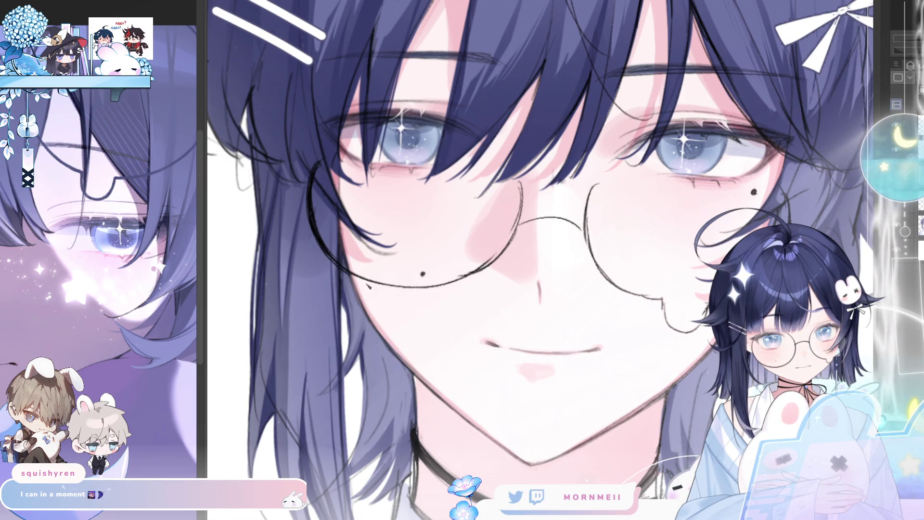
Darken the left lens's lower rim and the right lens's rim, checking them mirrored.
{"action": "left_click_drag", "start_coordinate": [340, 265], "coordinate": [430, 289]}
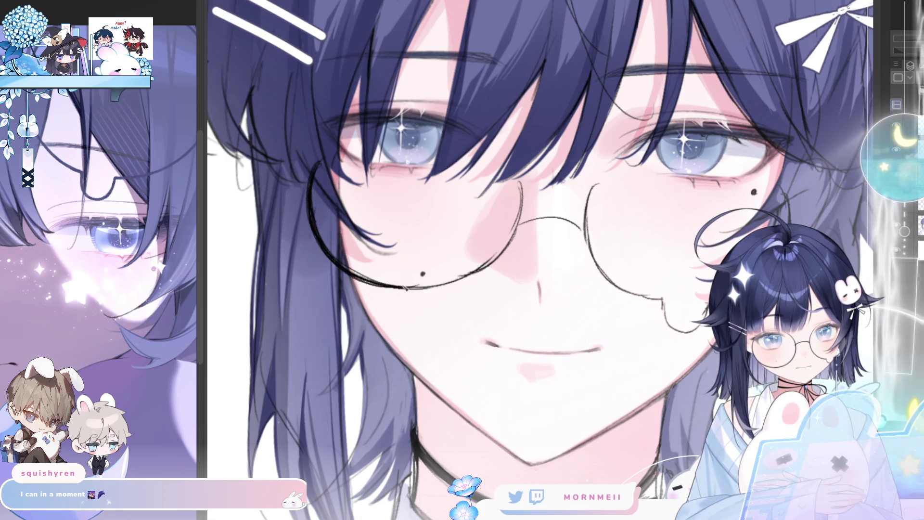
{"action": "left_click_drag", "start_coordinate": [349, 268], "coordinate": [459, 283]}
{"action": "key", "text": "h"}
{"action": "left_click_drag", "start_coordinate": [455, 161], "coordinate": [455, 212]}
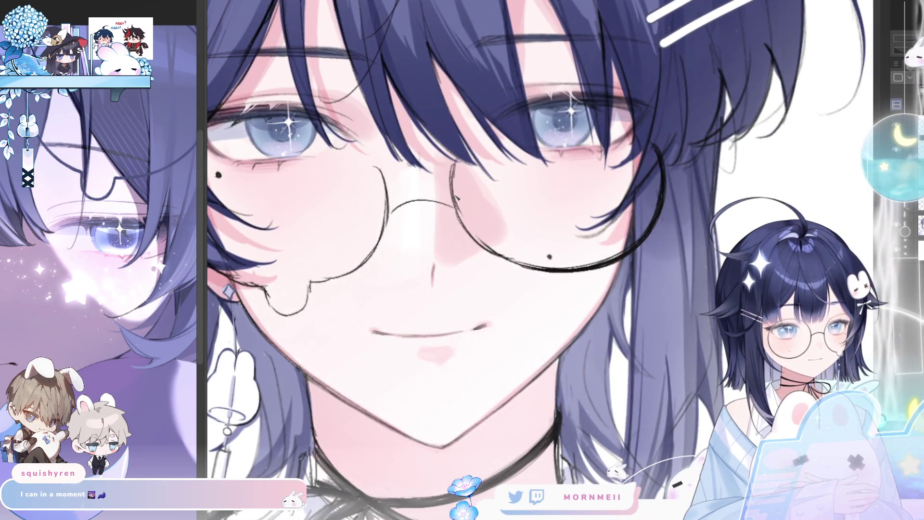
{"action": "left_click_drag", "start_coordinate": [454, 159], "coordinate": [457, 212]}
{"action": "mouse_move", "coordinate": [455, 159]}
{"action": "left_mouse_down"}
{"action": "mouse_move", "coordinate": [461, 225]}
{"action": "mouse_move", "coordinate": [515, 266]}
{"action": "mouse_move", "coordinate": [545, 270]}
{"action": "left_mouse_up"}
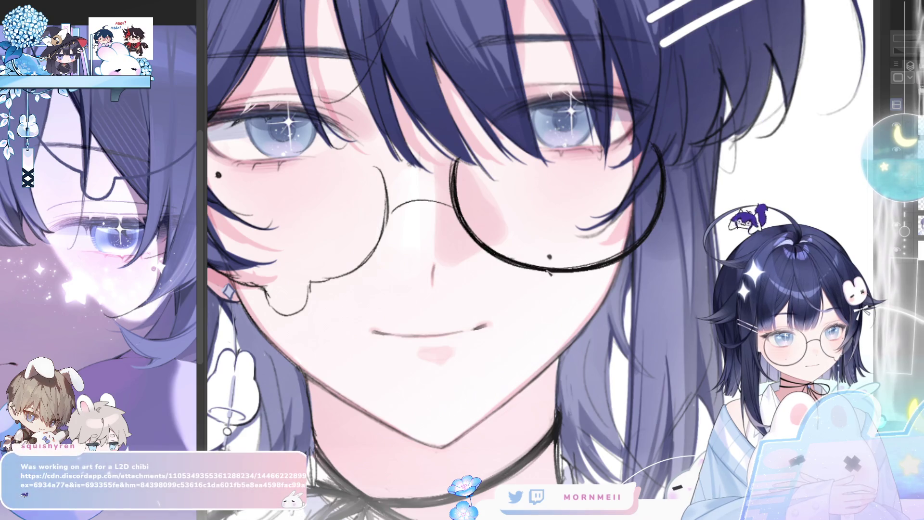
{"action": "key", "text": "h"}
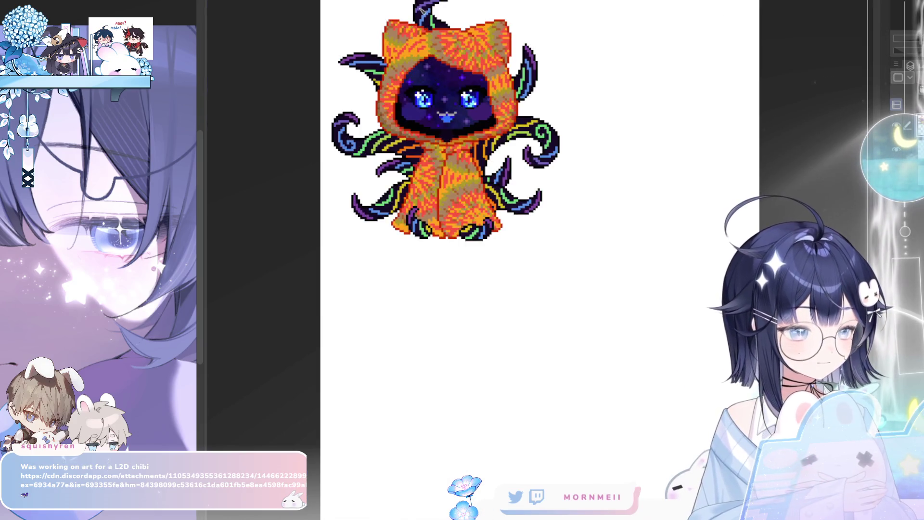
Zoom in and write the artist's @-handle signature above the chibi.
{"action": "scroll", "coordinate": [420, 8], "scroll_direction": "up", "scroll_amount": 4}
{"action": "mouse_move", "coordinate": [515, 268]}
{"action": "left_mouse_down"}
{"action": "mouse_move", "coordinate": [529, 323]}
{"action": "mouse_move", "coordinate": [494, 274]}
{"action": "left_mouse_up"}
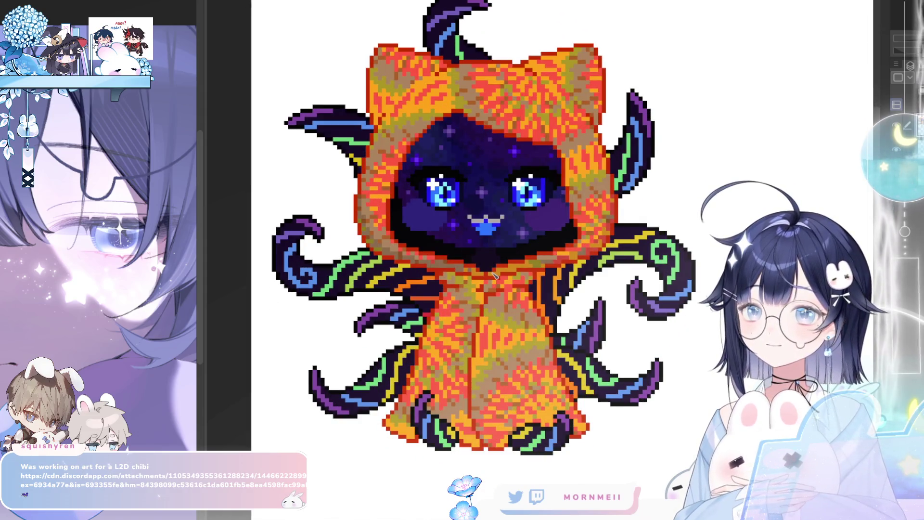
{"action": "scroll", "coordinate": [522, 48], "scroll_direction": "up", "scroll_amount": 1}
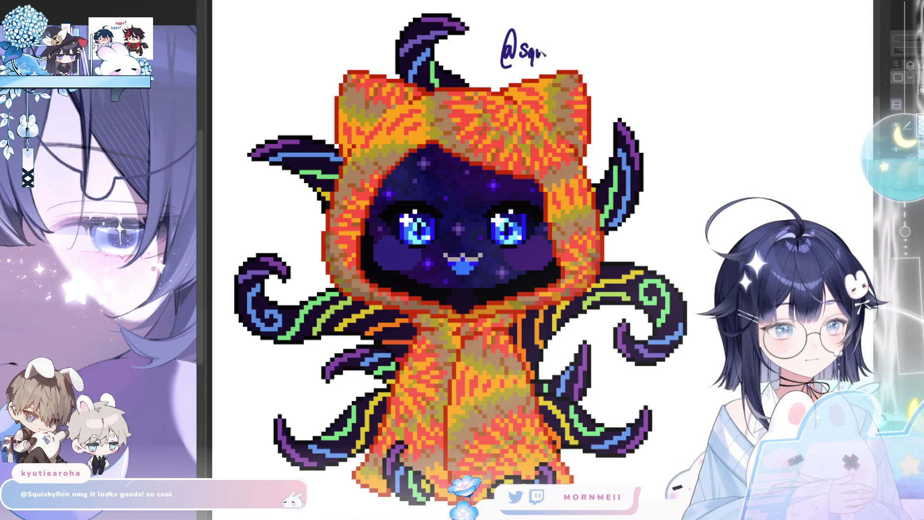
{"action": "mouse_move", "coordinate": [557, 52]}
{"action": "left_mouse_down"}
{"action": "mouse_move", "coordinate": [551, 58]}
{"action": "mouse_move", "coordinate": [567, 63]}
{"action": "left_mouse_up"}
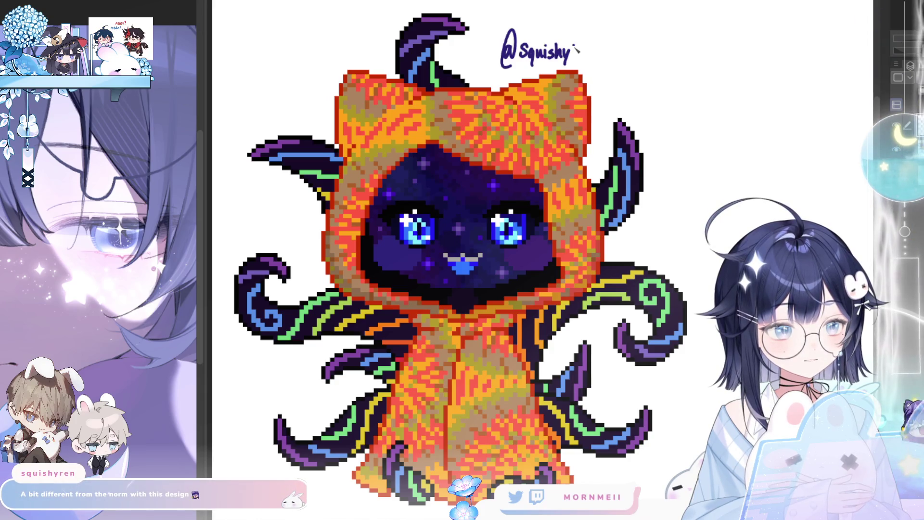
{"action": "left_click_drag", "start_coordinate": [592, 57], "coordinate": [599, 47]}
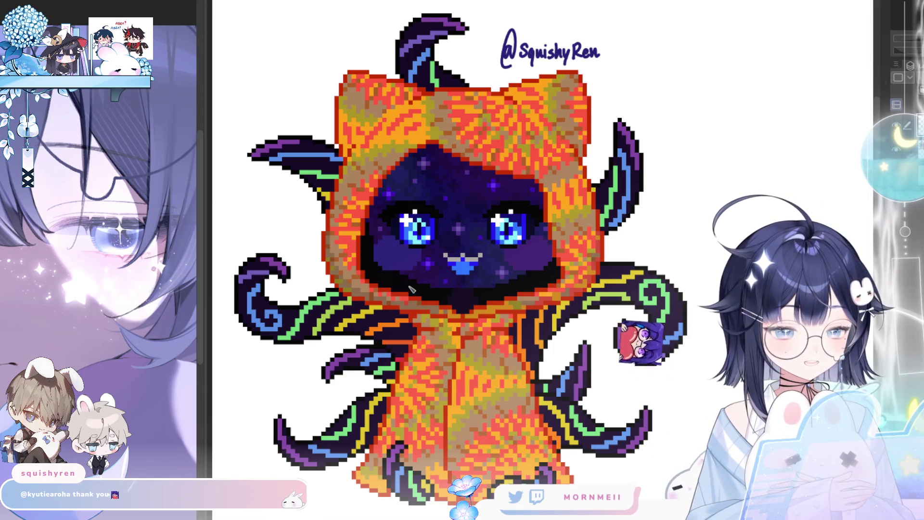
Zoom in around the chibi's face and the signature to inspect them.
{"action": "scroll", "coordinate": [416, 394], "scroll_direction": "down", "scroll_amount": 2}
{"action": "scroll", "coordinate": [419, 366], "scroll_direction": "up", "scroll_amount": 3}
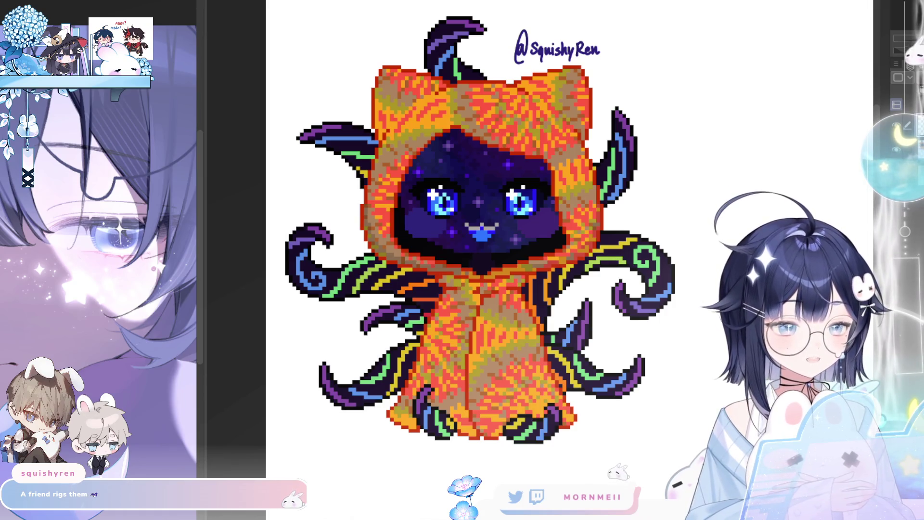
{"action": "left_click", "coordinate": [418, 255]}
{"action": "left_click", "coordinate": [418, 256]}
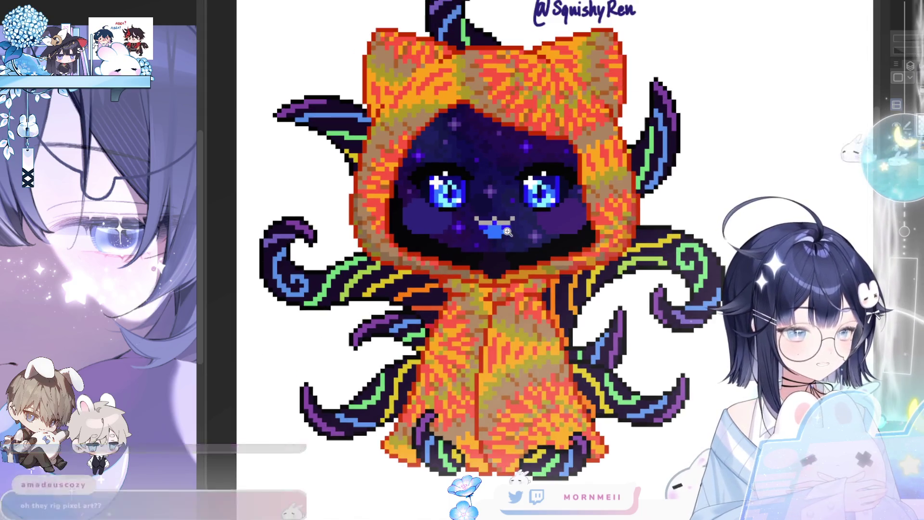
{"action": "left_click", "coordinate": [495, 274]}
{"action": "scroll", "coordinate": [526, 211], "scroll_direction": "down", "scroll_amount": 2}
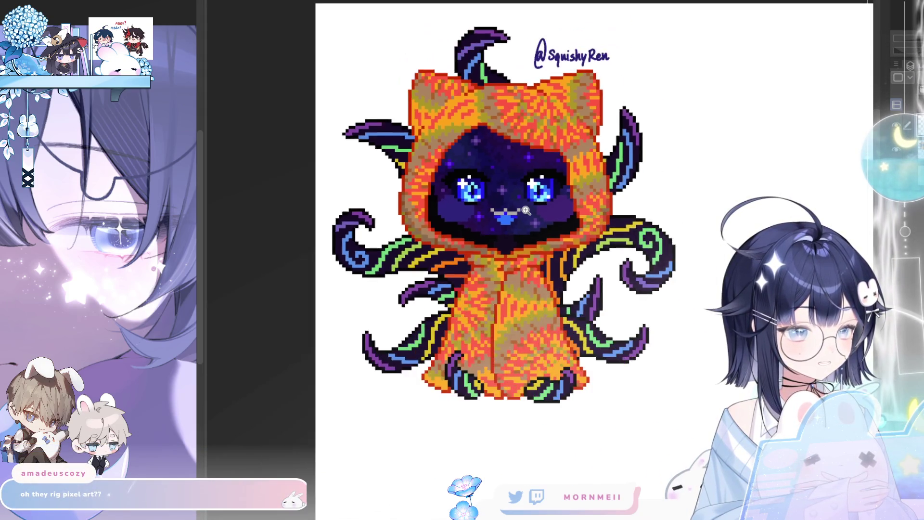
{"action": "scroll", "coordinate": [487, 149], "scroll_direction": "down", "scroll_amount": 2}
{"action": "scroll", "coordinate": [566, 129], "scroll_direction": "down", "scroll_amount": 1}
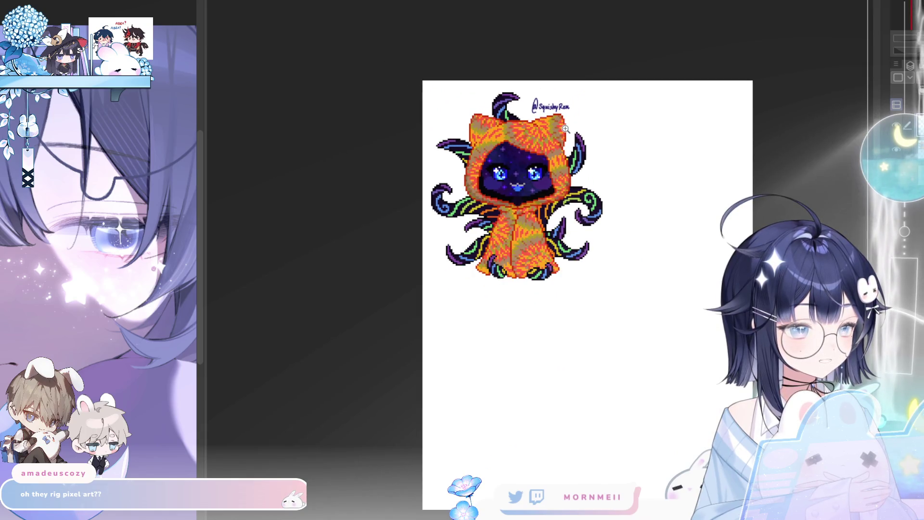
{"action": "left_click", "coordinate": [570, 93]}
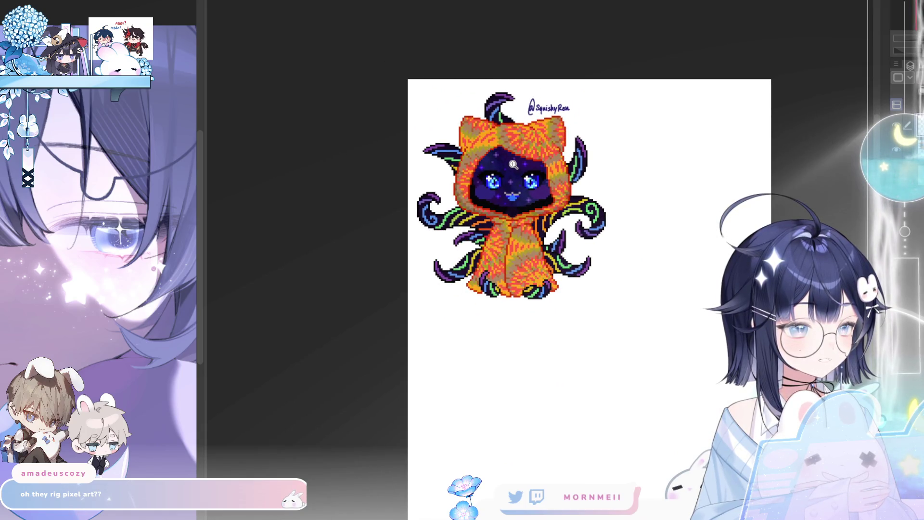
{"action": "left_click", "coordinate": [510, 183]}
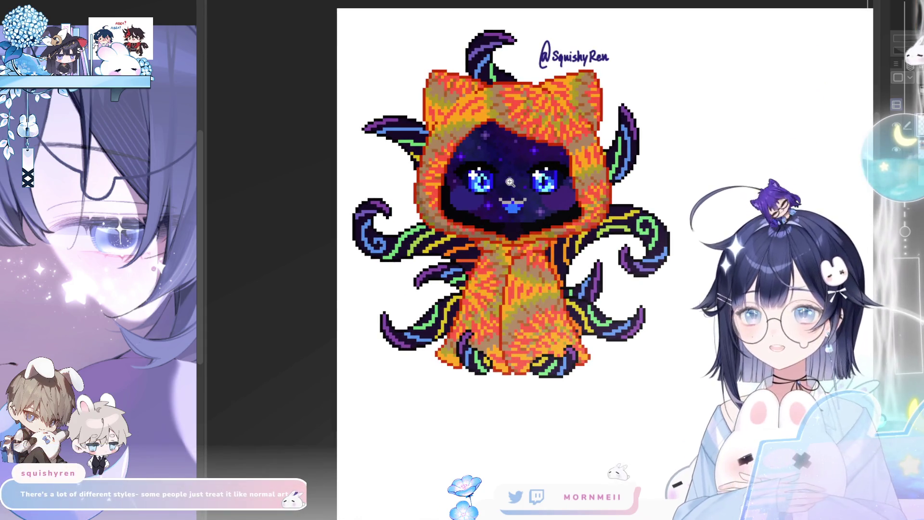
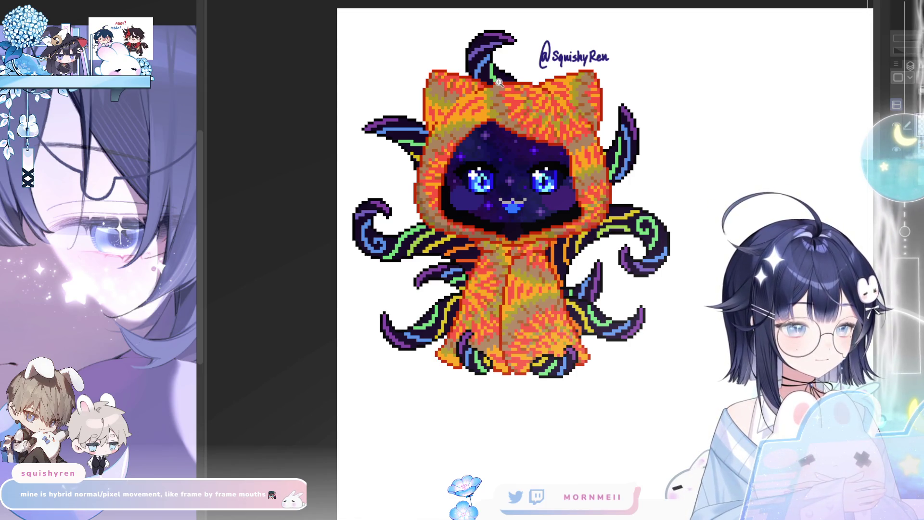
Zoom the view in close on the hooded pixel-art character and its signature.
{"action": "scroll", "coordinate": [498, 83], "scroll_direction": "down", "scroll_amount": 1}
{"action": "scroll", "coordinate": [573, 46], "scroll_direction": "down", "scroll_amount": 1}
{"action": "scroll", "coordinate": [573, 47], "scroll_direction": "up", "scroll_amount": 1}
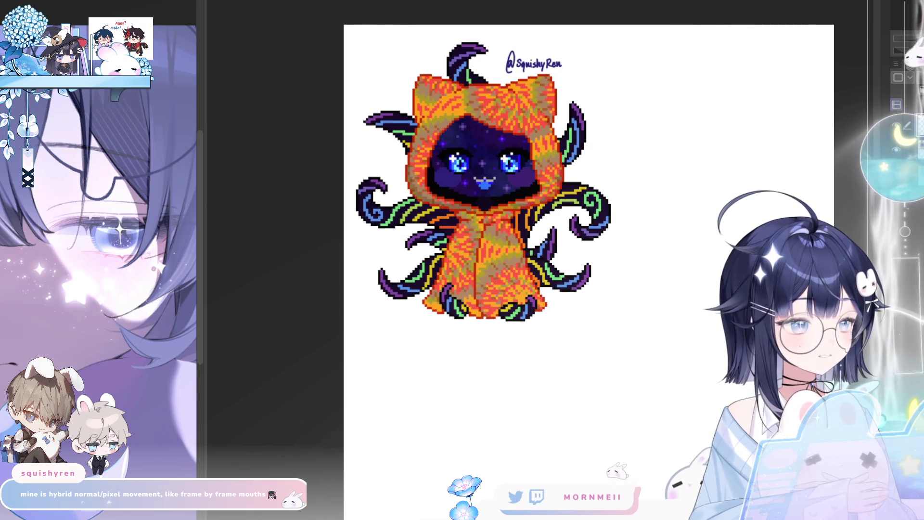
{"action": "scroll", "coordinate": [573, 47], "scroll_direction": "up", "scroll_amount": 1}
{"action": "scroll", "coordinate": [496, 6], "scroll_direction": "up", "scroll_amount": 1}
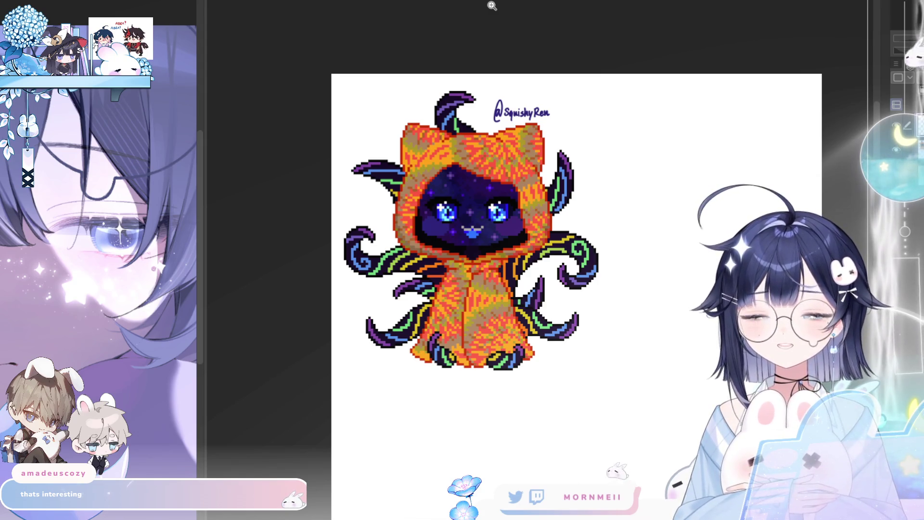
{"action": "left_click_drag", "start_coordinate": [381, 141], "coordinate": [406, 140]}
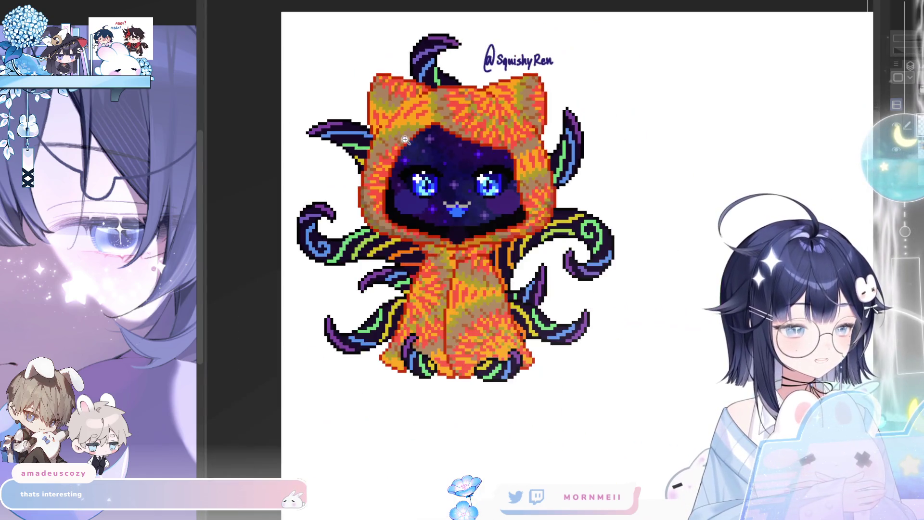
{"action": "left_click", "coordinate": [405, 140], "text": "alt"}
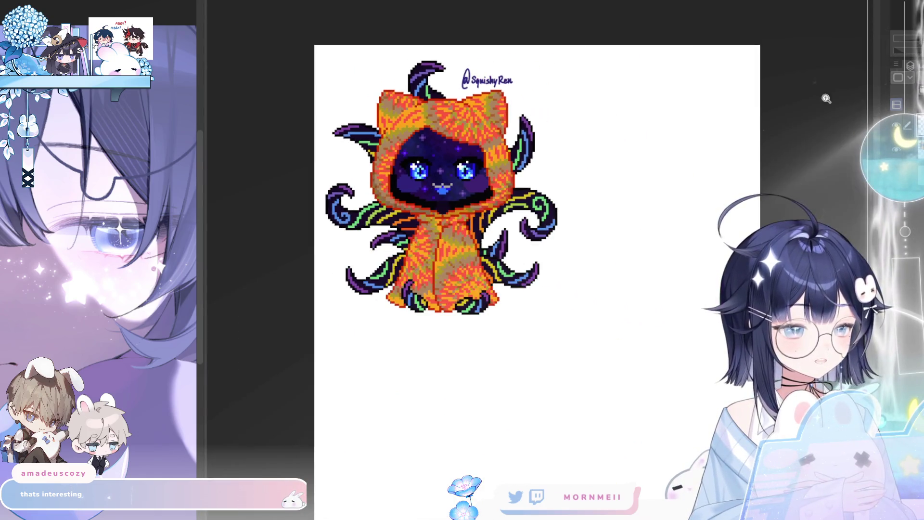
{"action": "scroll", "coordinate": [821, 87], "scroll_direction": "left", "scroll_amount": 1}
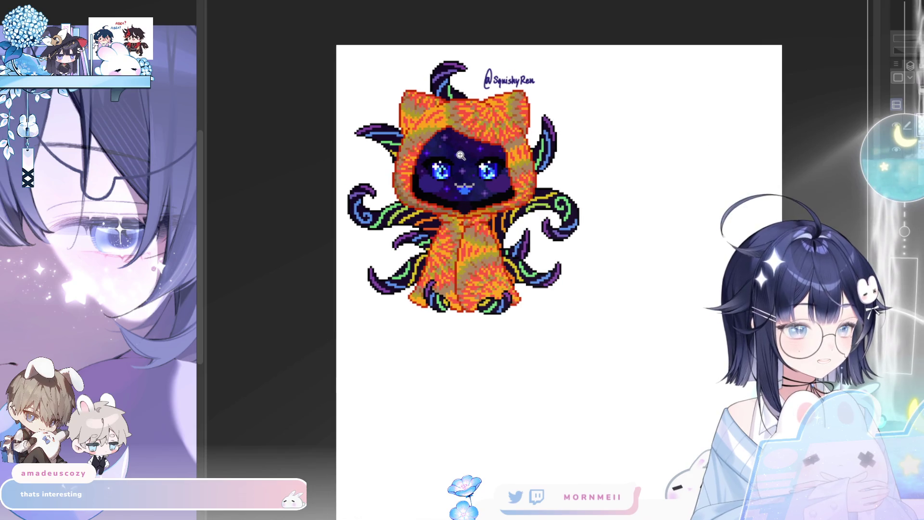
{"action": "left_click_drag", "start_coordinate": [461, 155], "coordinate": [443, 155]}
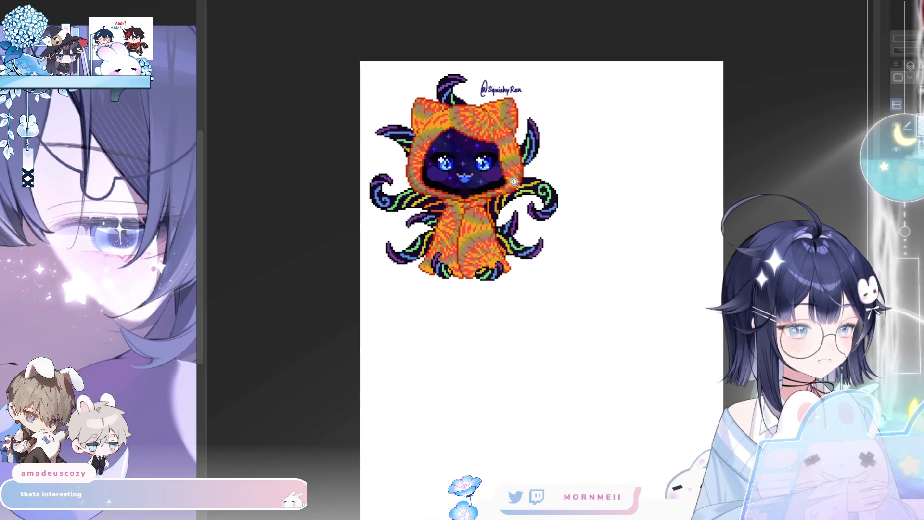
{"action": "left_click", "coordinate": [464, 158]}
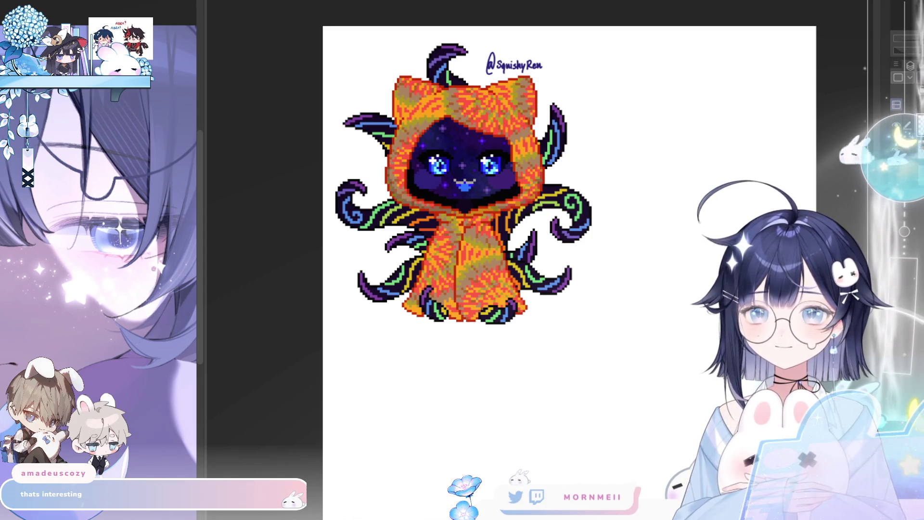
{"action": "left_click", "coordinate": [513, 135]}
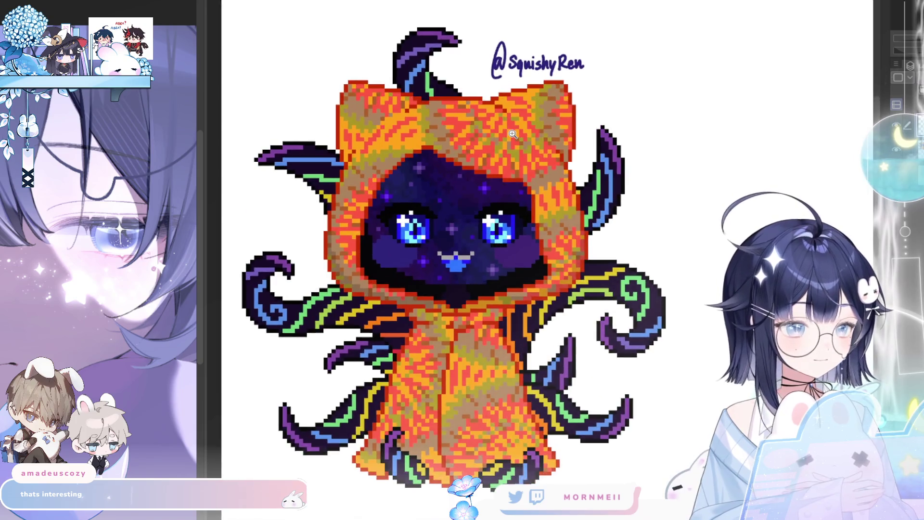
Scale the signature layer up with Free Transform and confirm the larger size.
{"action": "key", "text": "ctrl+t"}
{"action": "left_click_drag", "start_coordinate": [585, 41], "coordinate": [596, 52]}
{"action": "key", "text": "Return"}
{"action": "scroll", "coordinate": [499, 103], "scroll_direction": "down", "scroll_amount": 2}
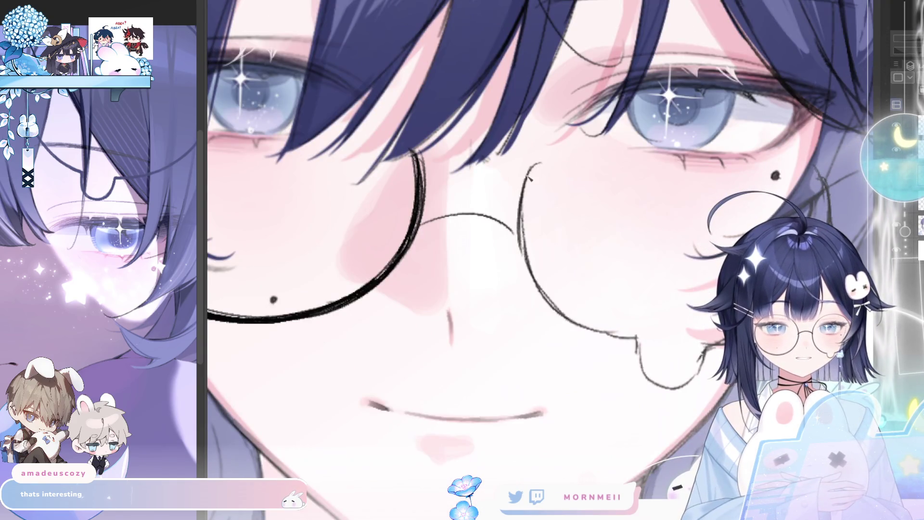
Ink the right lens outline and its lower curve with thicker, darker strokes.
{"action": "mouse_move", "coordinate": [538, 162]}
{"action": "left_mouse_down"}
{"action": "mouse_move", "coordinate": [524, 259]}
{"action": "mouse_move", "coordinate": [480, 211]}
{"action": "left_mouse_up"}
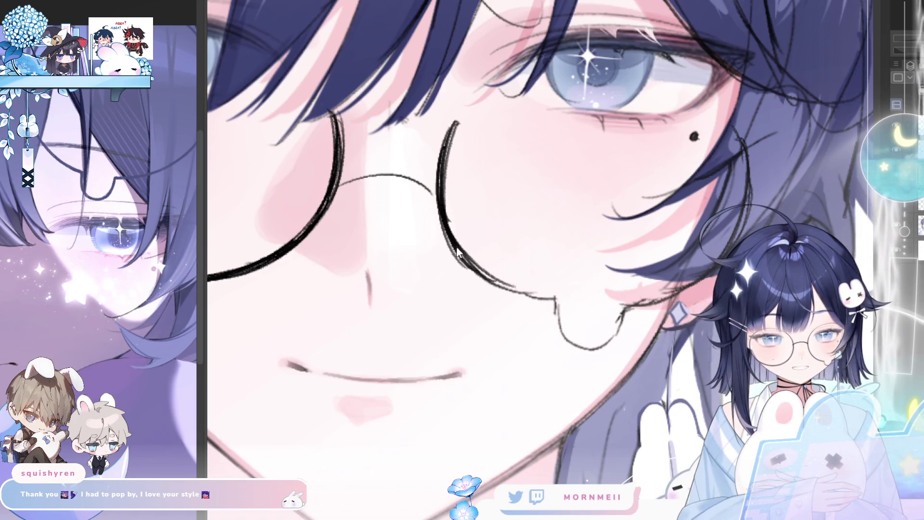
{"action": "left_click_drag", "start_coordinate": [445, 219], "coordinate": [525, 294]}
{"action": "left_click_drag", "start_coordinate": [448, 241], "coordinate": [538, 302]}
{"action": "mouse_move", "coordinate": [457, 259]}
{"action": "left_mouse_down"}
{"action": "mouse_move", "coordinate": [552, 308]}
{"action": "mouse_move", "coordinate": [481, 279]}
{"action": "mouse_move", "coordinate": [551, 299]}
{"action": "left_mouse_up"}
{"action": "left_click_drag", "start_coordinate": [443, 188], "coordinate": [483, 274]}
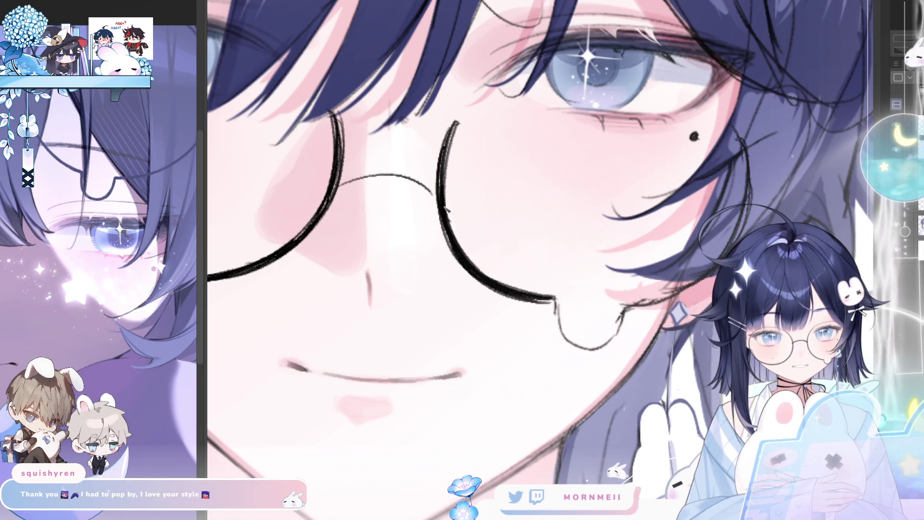
Darken and thicken the left lens's edge and lower curve.
{"action": "left_click_drag", "start_coordinate": [497, 56], "coordinate": [119, 33]}
{"action": "left_click_drag", "start_coordinate": [272, 109], "coordinate": [266, 166]}
{"action": "mouse_move", "coordinate": [268, 133]}
{"action": "left_mouse_down"}
{"action": "mouse_move", "coordinate": [264, 202]}
{"action": "mouse_move", "coordinate": [289, 233]}
{"action": "left_mouse_up"}
{"action": "left_click_drag", "start_coordinate": [262, 185], "coordinate": [337, 277]}
{"action": "left_click_drag", "start_coordinate": [282, 233], "coordinate": [360, 284]}
{"action": "left_click_drag", "start_coordinate": [299, 251], "coordinate": [388, 284]}
{"action": "left_click_drag", "start_coordinate": [320, 267], "coordinate": [394, 289]}
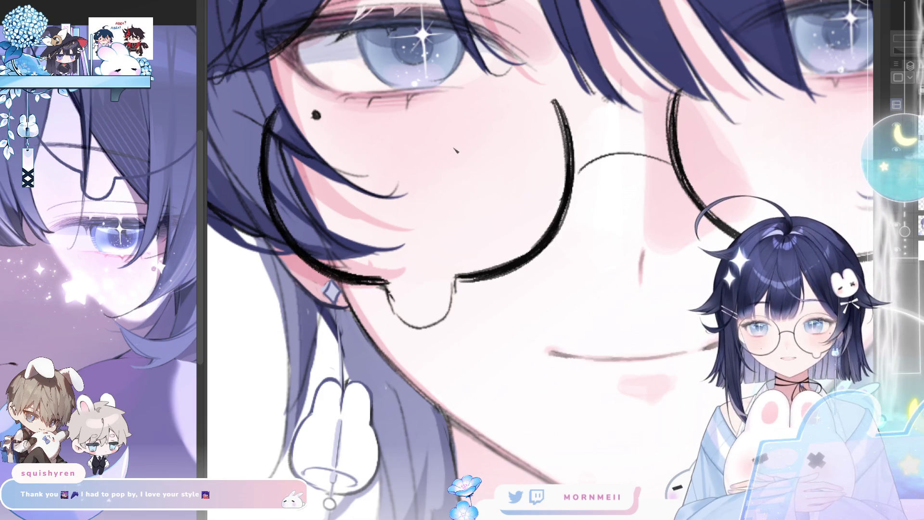
Ink the droplet shape under the left lens and close a gap in the outline.
{"action": "left_click_drag", "start_coordinate": [385, 284], "coordinate": [396, 315]}
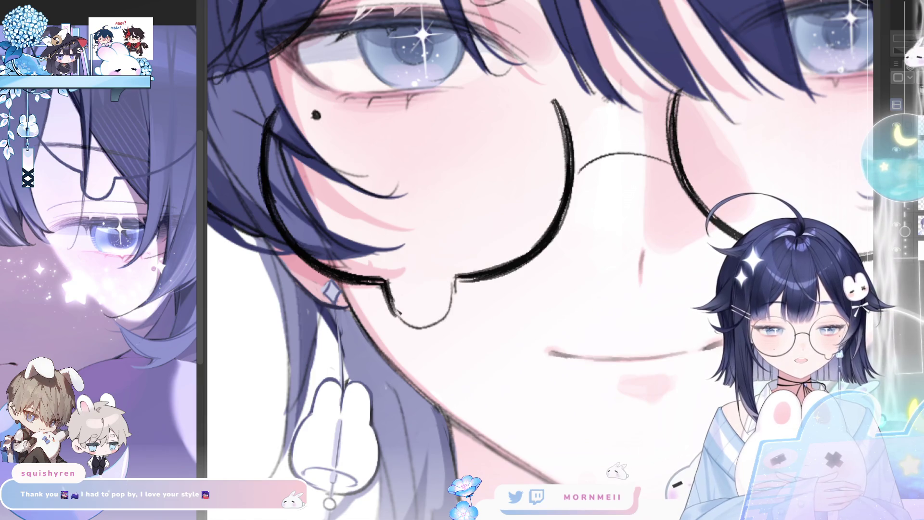
{"action": "mouse_move", "coordinate": [380, 278]}
{"action": "left_mouse_down"}
{"action": "mouse_move", "coordinate": [415, 322]}
{"action": "mouse_move", "coordinate": [447, 304]}
{"action": "mouse_move", "coordinate": [445, 275]}
{"action": "left_mouse_up"}
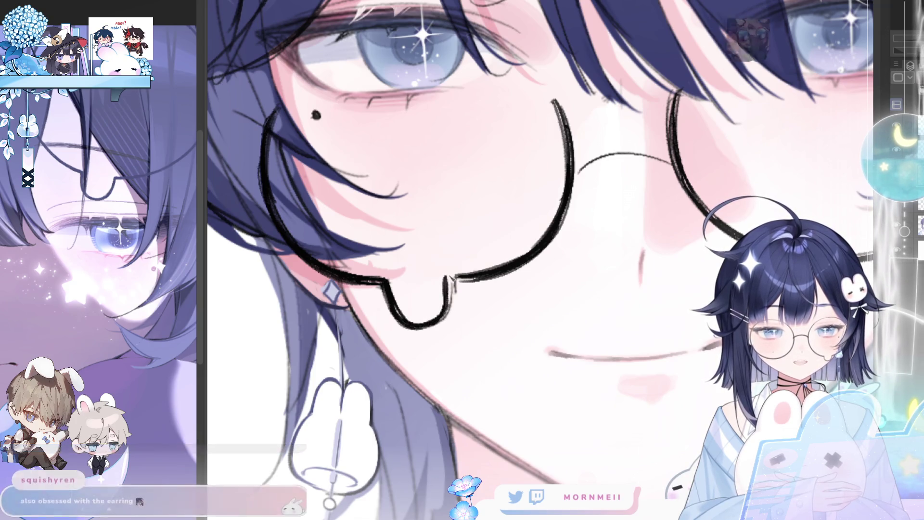
{"action": "key", "text": "h"}
{"action": "key", "text": "h"}
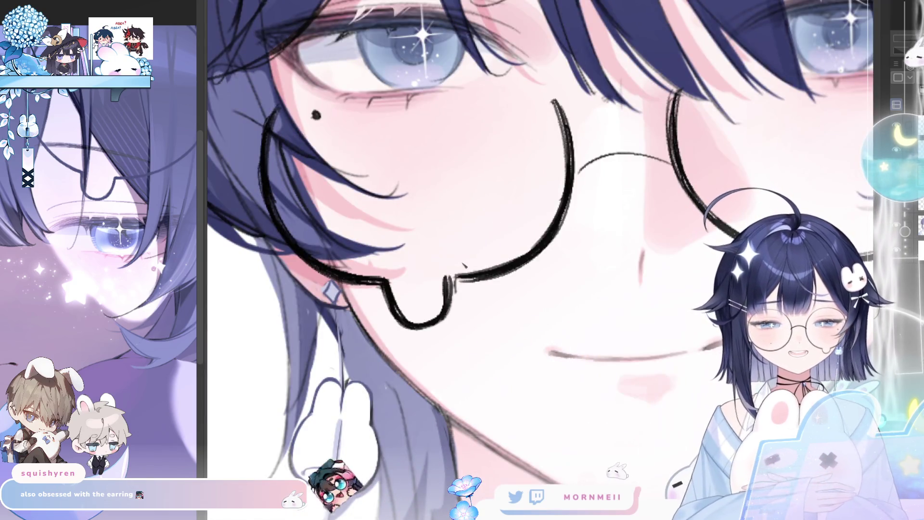
{"action": "mouse_move", "coordinate": [449, 282]}
{"action": "left_mouse_down"}
{"action": "mouse_move", "coordinate": [478, 277]}
{"action": "mouse_move", "coordinate": [455, 284]}
{"action": "left_mouse_up"}
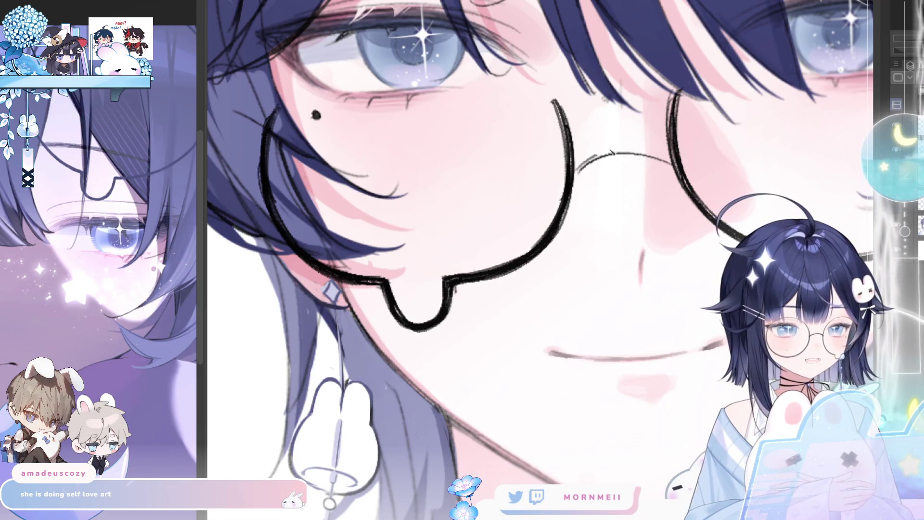
Ink a thick, dark bridge between the lenses, then zoom out to the whole portrait.
{"action": "left_click_drag", "start_coordinate": [576, 169], "coordinate": [650, 150]}
{"action": "mouse_move", "coordinate": [584, 163]}
{"action": "left_mouse_down"}
{"action": "mouse_move", "coordinate": [634, 162]}
{"action": "mouse_move", "coordinate": [649, 150]}
{"action": "mouse_move", "coordinate": [677, 168]}
{"action": "left_mouse_up"}
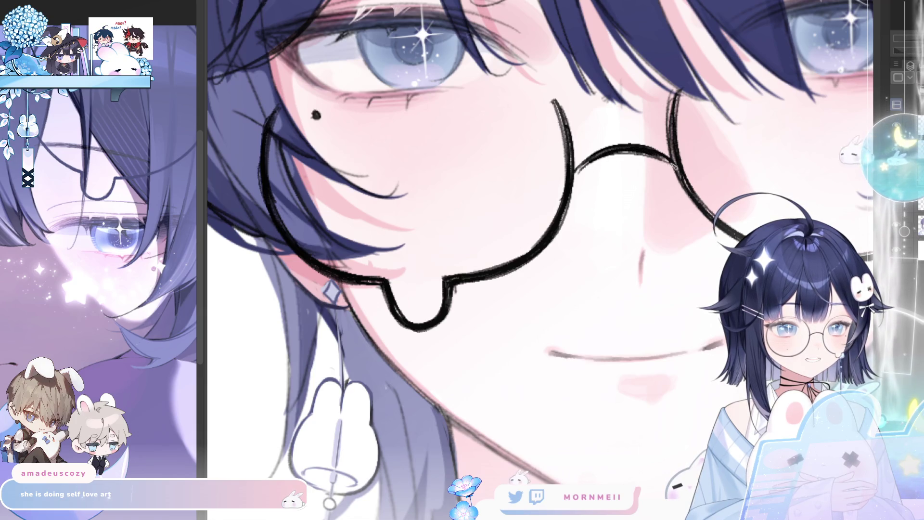
{"action": "mouse_move", "coordinate": [601, 154]}
{"action": "left_mouse_down"}
{"action": "mouse_move", "coordinate": [585, 170]}
{"action": "mouse_move", "coordinate": [676, 169]}
{"action": "left_mouse_up"}
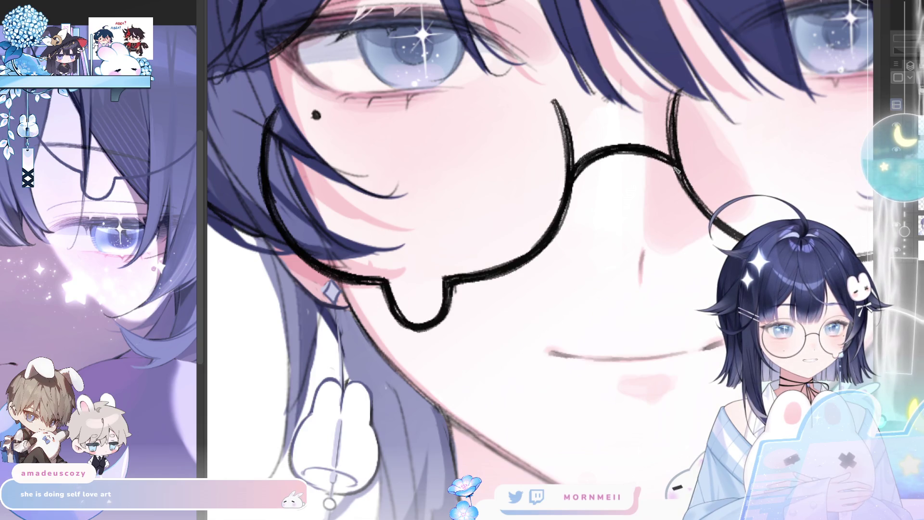
{"action": "left_click_drag", "start_coordinate": [605, 207], "coordinate": [222, 375]}
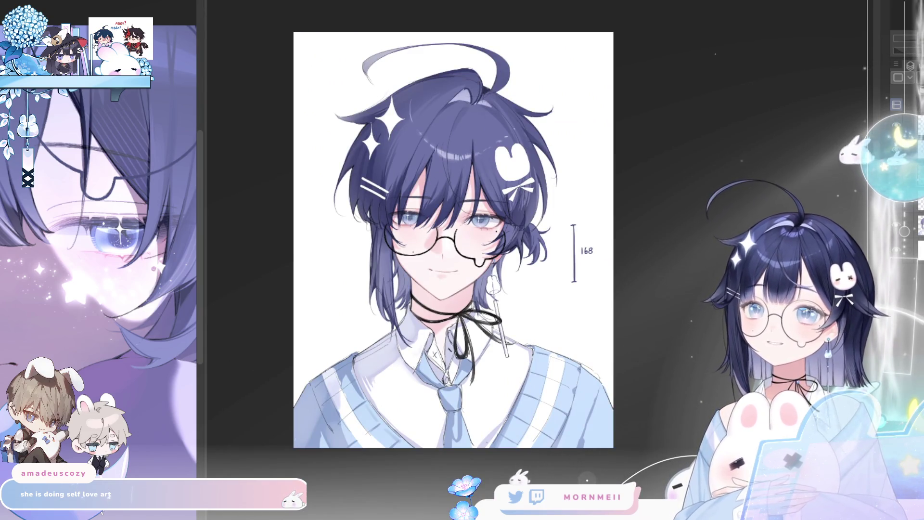
{"action": "left_click", "coordinate": [456, 273]}
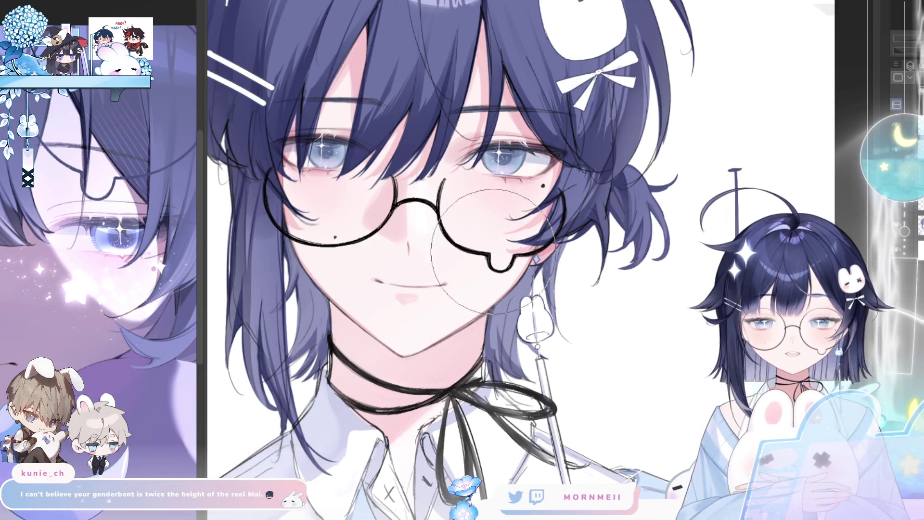
{"action": "key", "text": "h"}
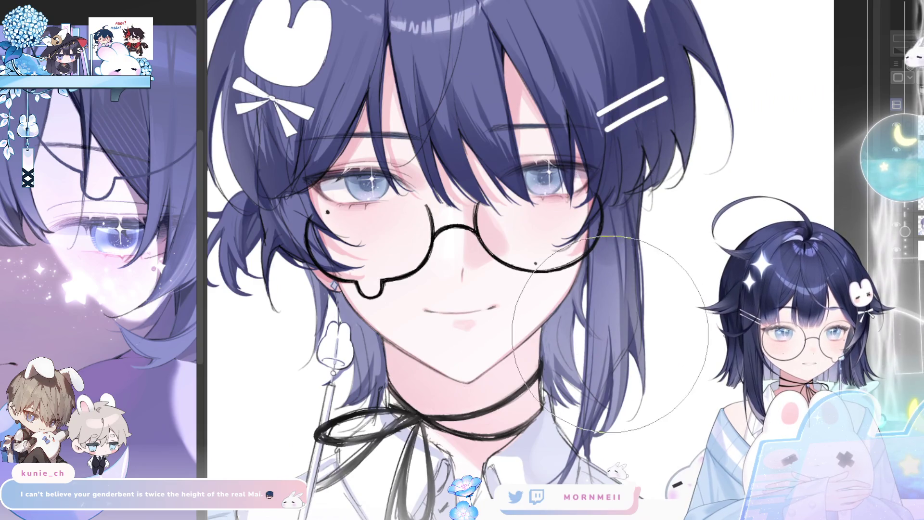
{"action": "key", "text": "h"}
{"action": "left_click_drag", "start_coordinate": [587, 432], "coordinate": [398, 418]}
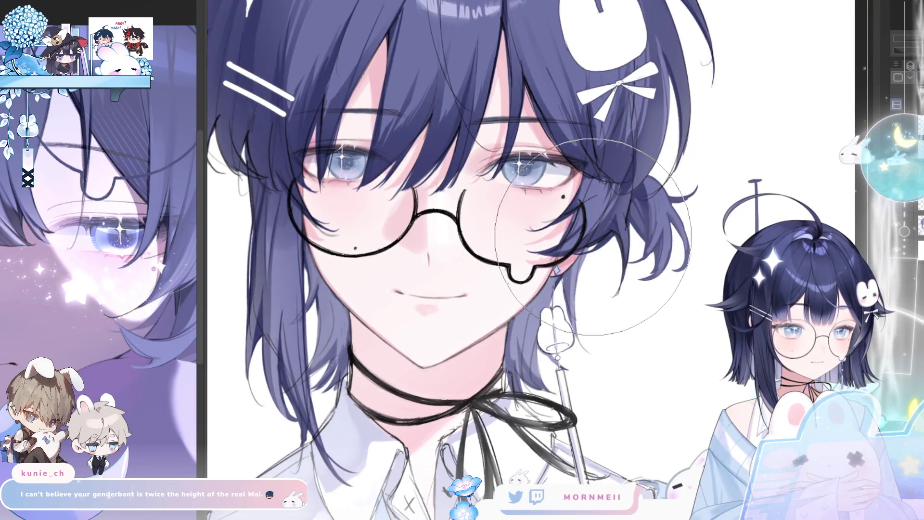
{"action": "key", "text": "h"}
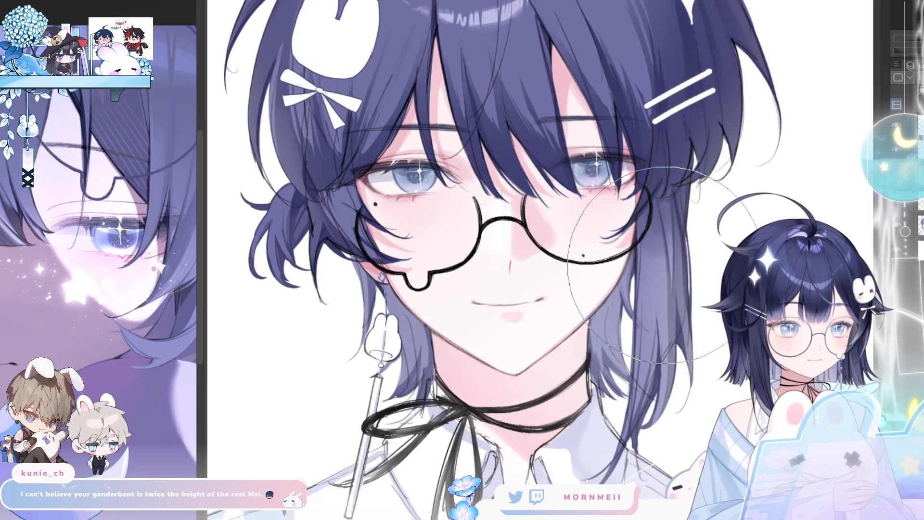
{"action": "key", "text": "h"}
{"action": "left_click_drag", "start_coordinate": [502, 409], "coordinate": [317, 411]}
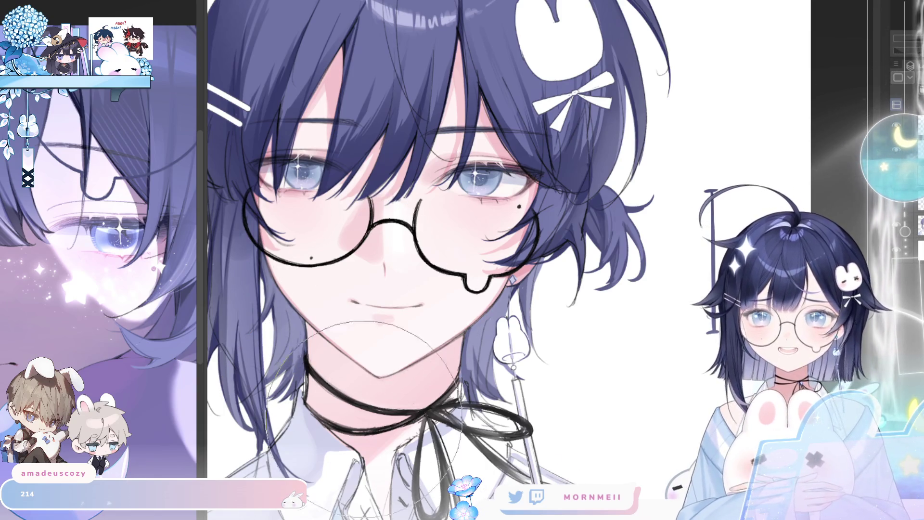
{"action": "scroll", "coordinate": [358, 409], "scroll_direction": "down", "scroll_amount": 3}
{"action": "scroll", "coordinate": [359, 409], "scroll_direction": "up", "scroll_amount": 1}
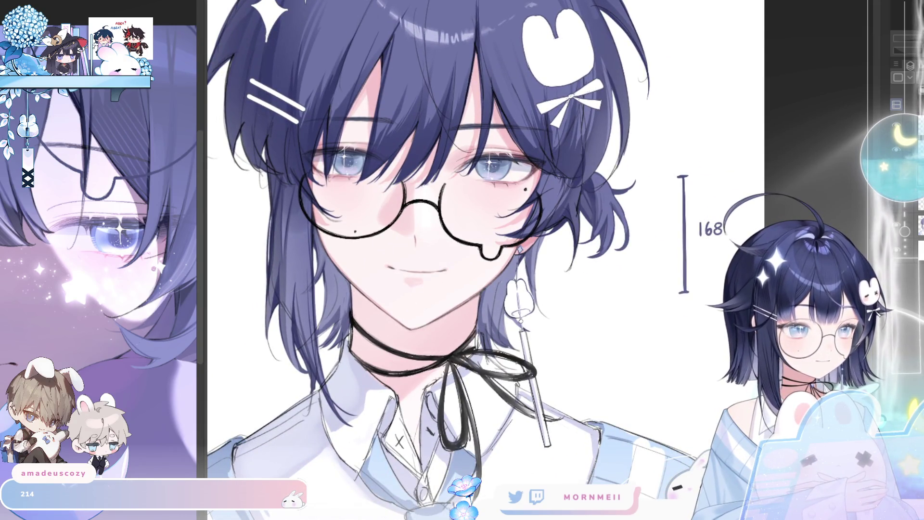
{"action": "key", "text": "ctrl+0"}
{"action": "key", "text": "h"}
{"action": "key", "text": "h"}
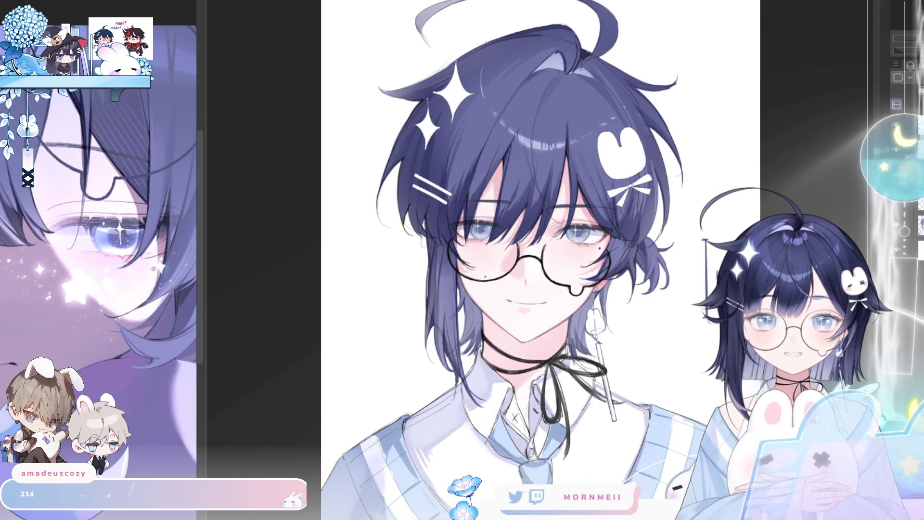
{"action": "key", "text": "h"}
{"action": "key", "text": "h"}
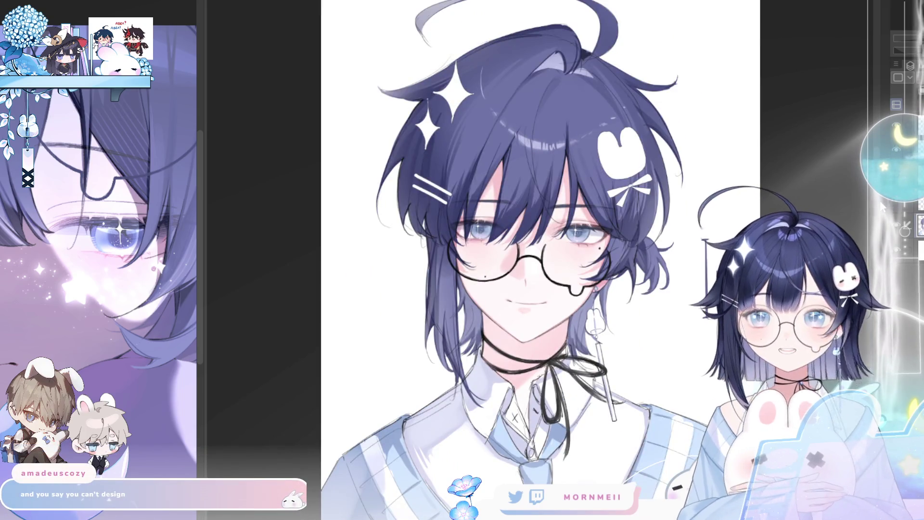
{"action": "scroll", "coordinate": [577, 151], "scroll_direction": "down", "scroll_amount": 1}
{"action": "left_click_drag", "start_coordinate": [580, 161], "coordinate": [499, 76]}
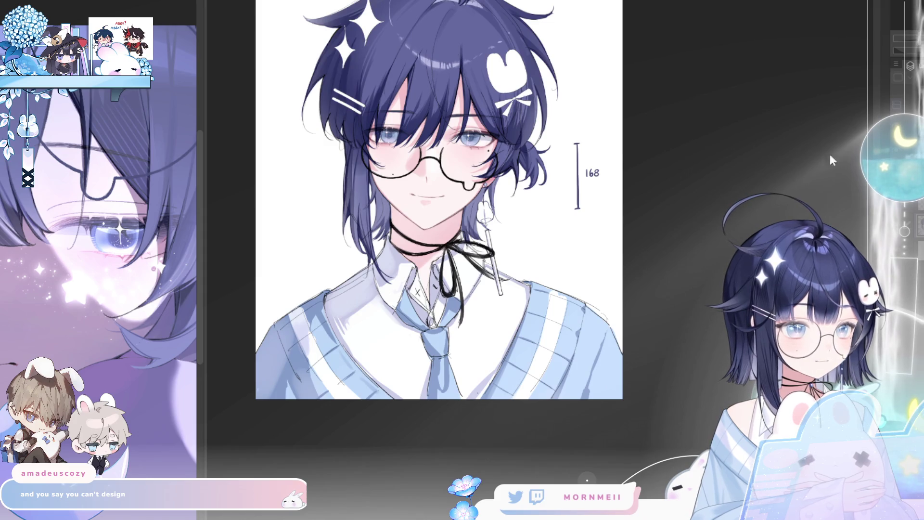
{"action": "scroll", "coordinate": [651, 261], "scroll_direction": "down", "scroll_amount": 1}
{"action": "left_click_drag", "start_coordinate": [598, 145], "coordinate": [651, 261]}
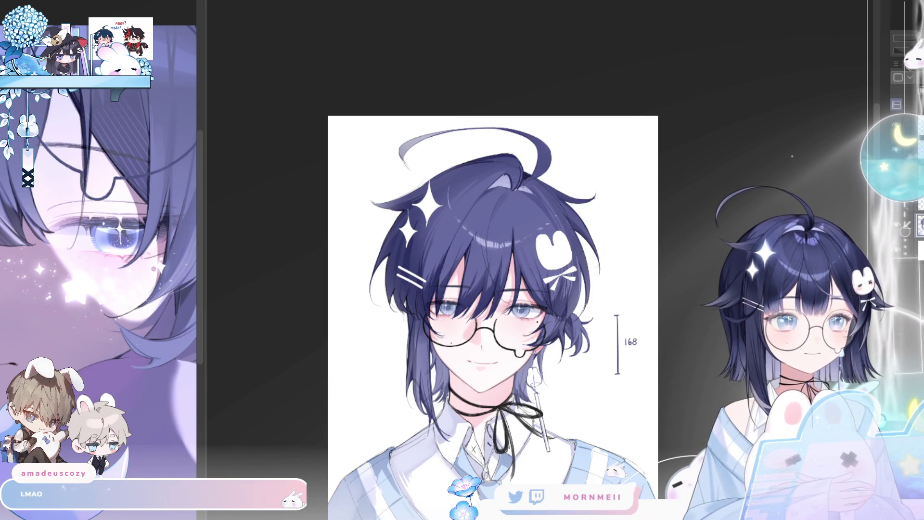
{"action": "scroll", "coordinate": [486, 340], "scroll_direction": "up", "scroll_amount": 3}
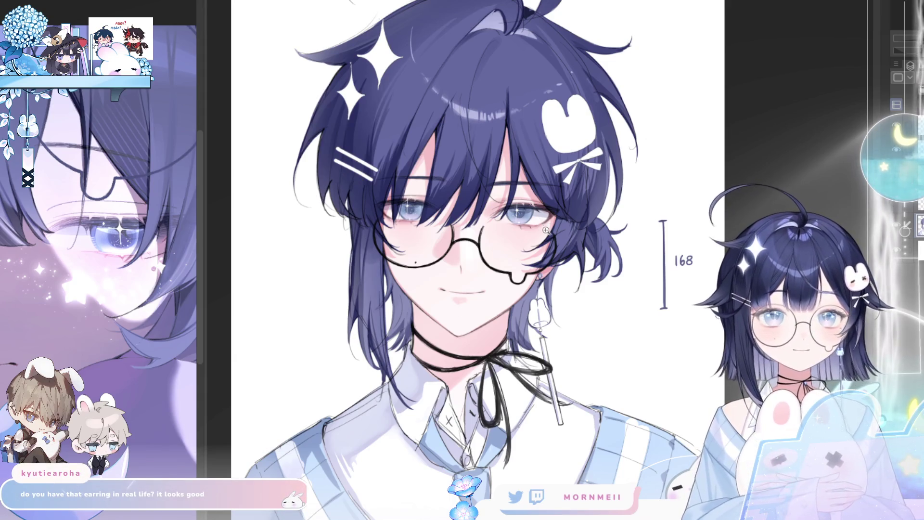
{"action": "left_click_drag", "start_coordinate": [546, 230], "coordinate": [542, 255]}
{"action": "left_click_drag", "start_coordinate": [528, 380], "coordinate": [532, 308]}
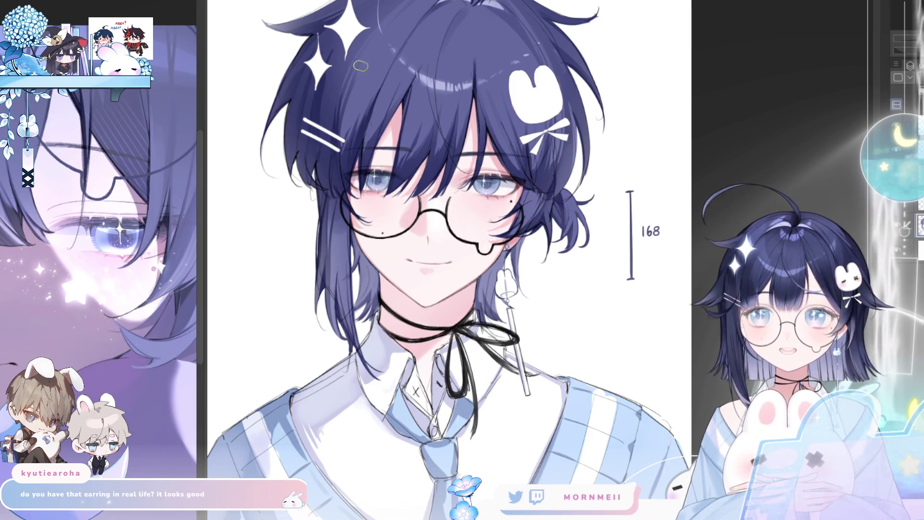
{"action": "left_click_drag", "start_coordinate": [361, 66], "coordinate": [461, 37]}
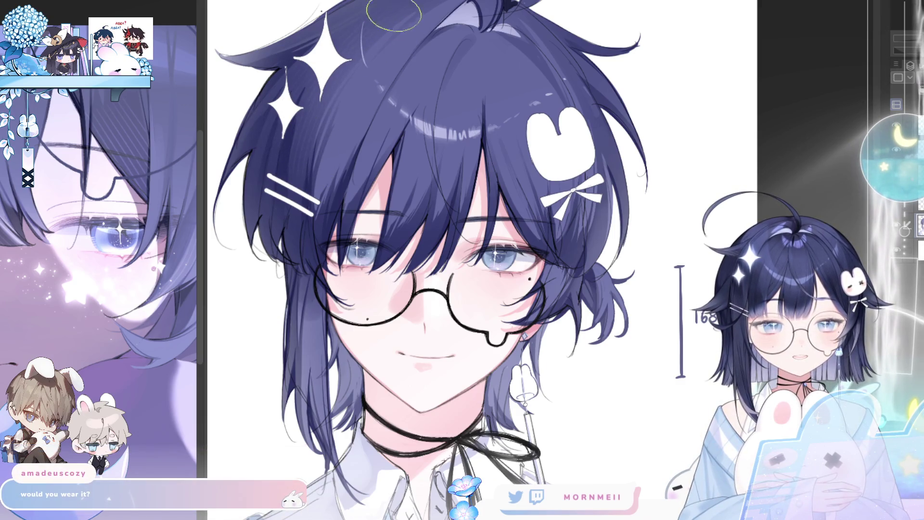
{"action": "key", "text": "h"}
{"action": "key", "text": "h"}
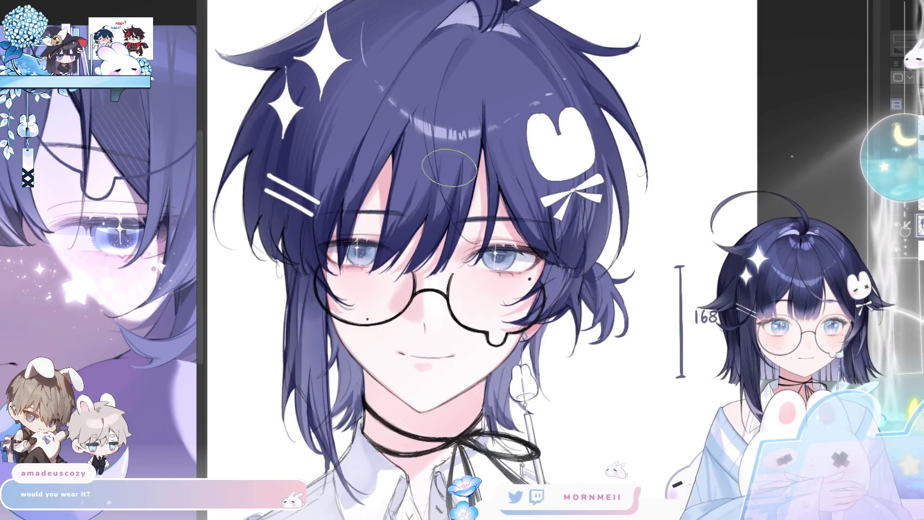
{"action": "key", "text": "h"}
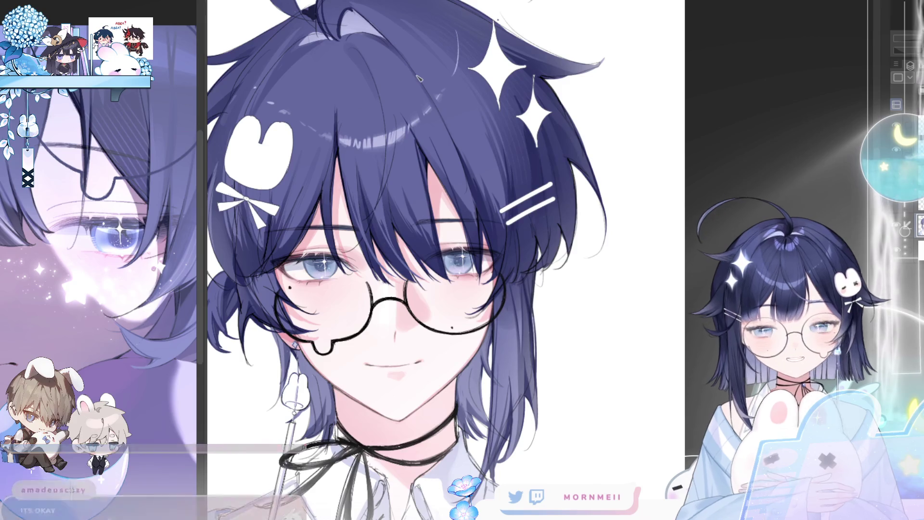
{"action": "key", "text": "h"}
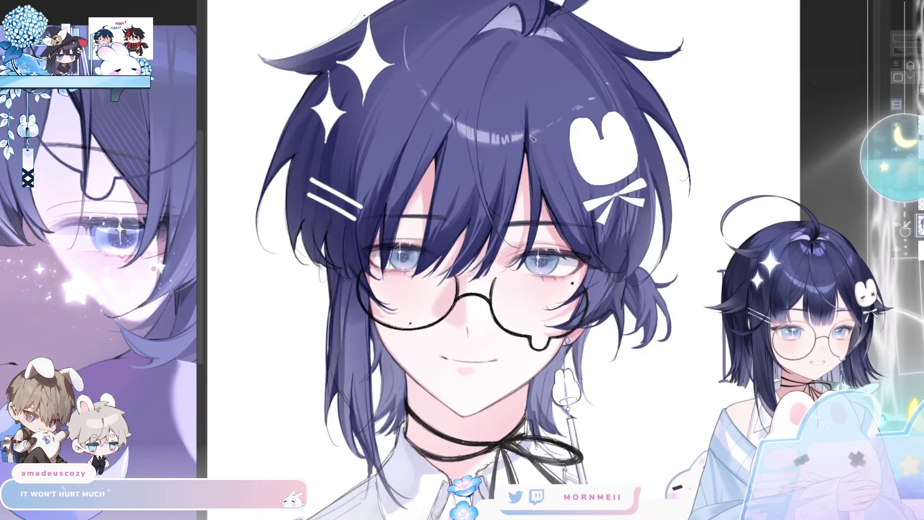
Toggle the horizontal flip with H repeatedly, centring the face, to check the portrait's symmetry.
{"action": "key", "text": "h"}
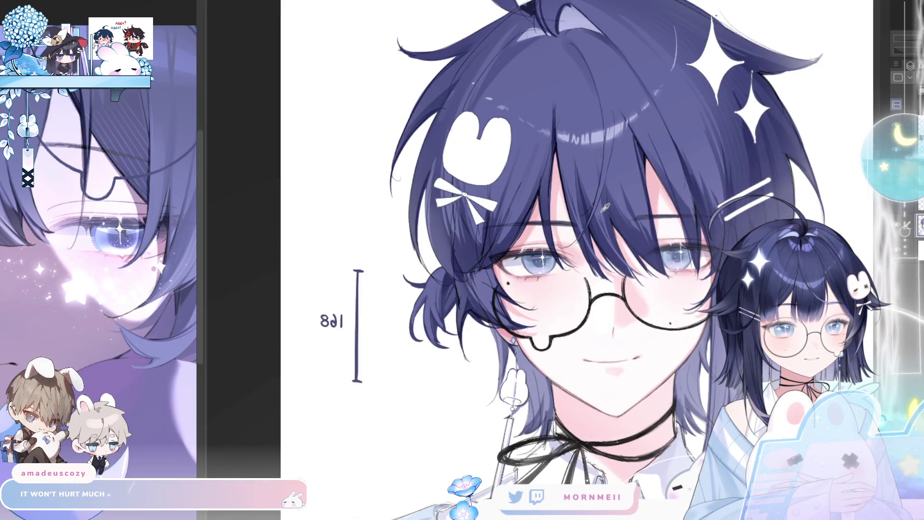
{"action": "left_click_drag", "start_coordinate": [605, 204], "coordinate": [494, 197]}
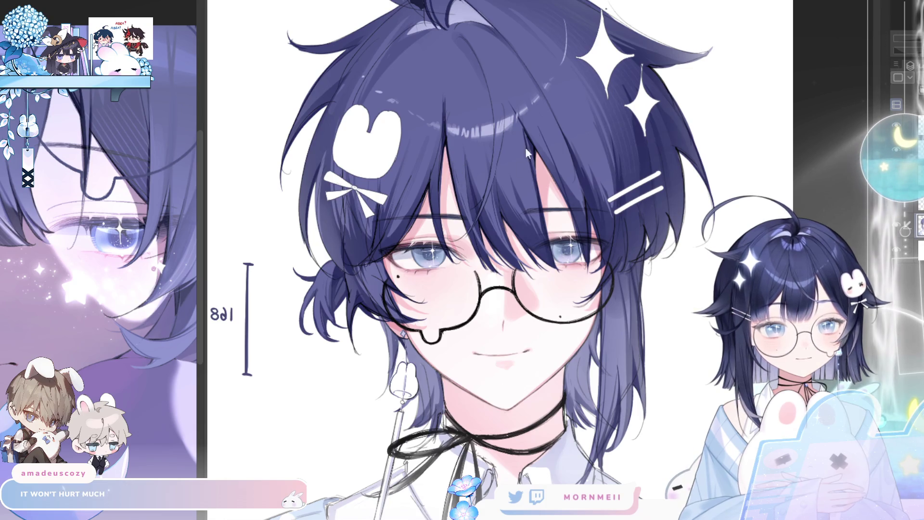
{"action": "key", "text": "h"}
{"action": "key", "text": "h"}
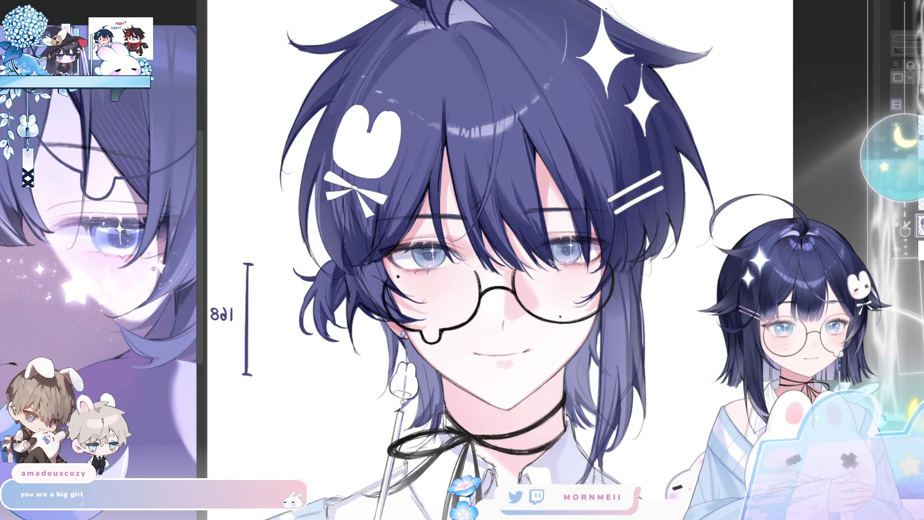
{"action": "key", "text": "h"}
{"action": "key", "text": "h"}
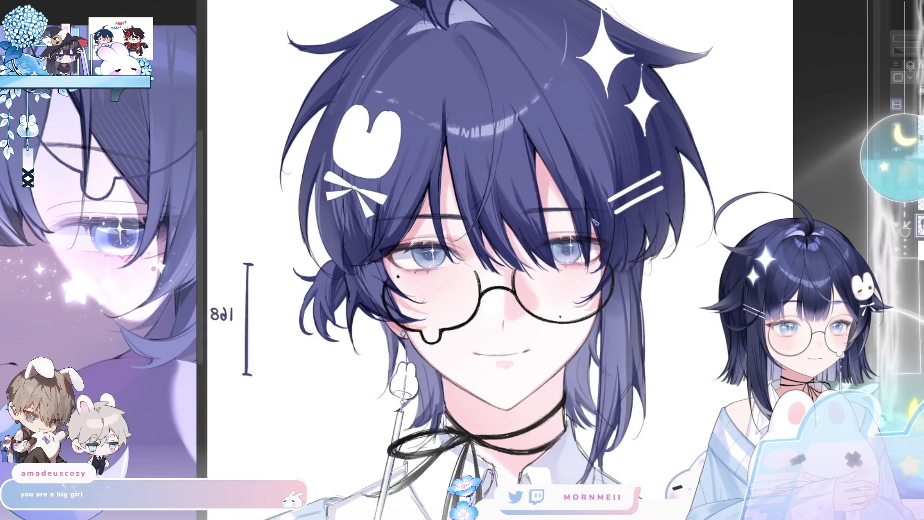
{"action": "key", "text": "h"}
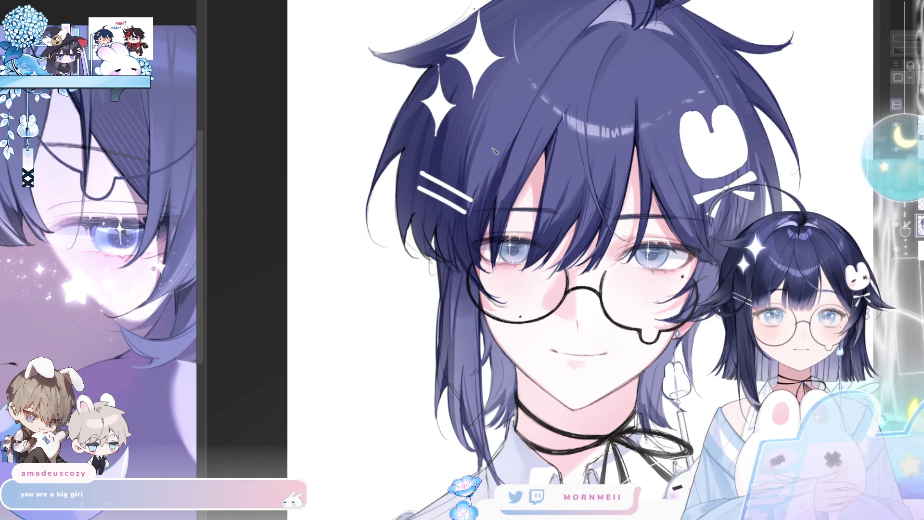
{"action": "key", "text": "h"}
{"action": "key", "text": "h"}
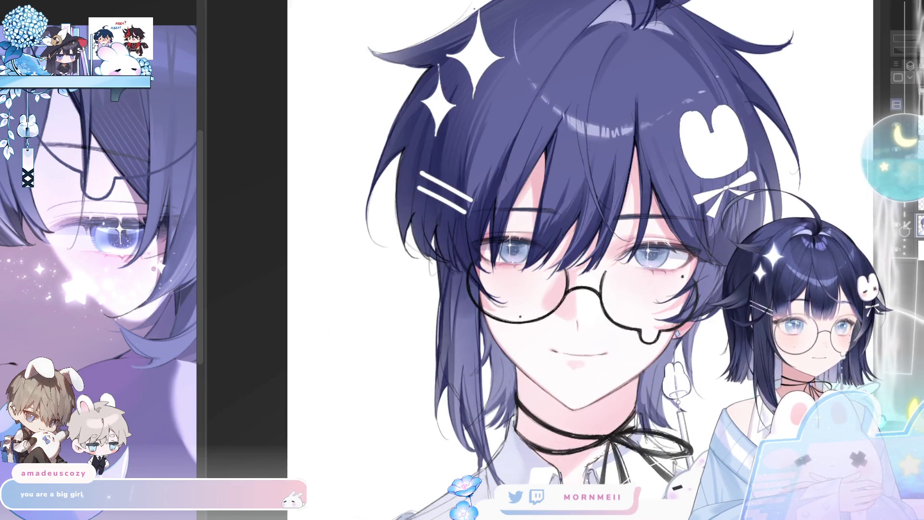
{"action": "key", "text": "h"}
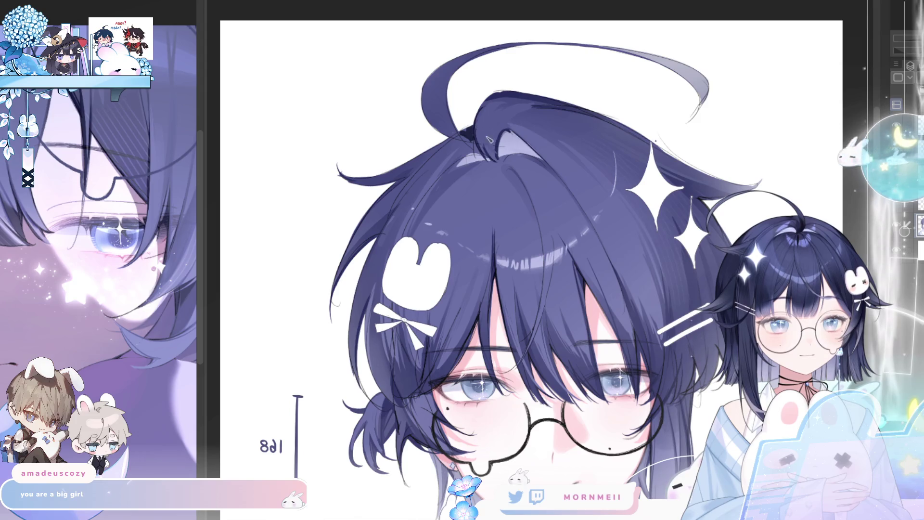
Flip the portrait between mirrored and normal, end unflipped, and zoom out to show face, choker and shirt.
{"action": "key", "text": "h"}
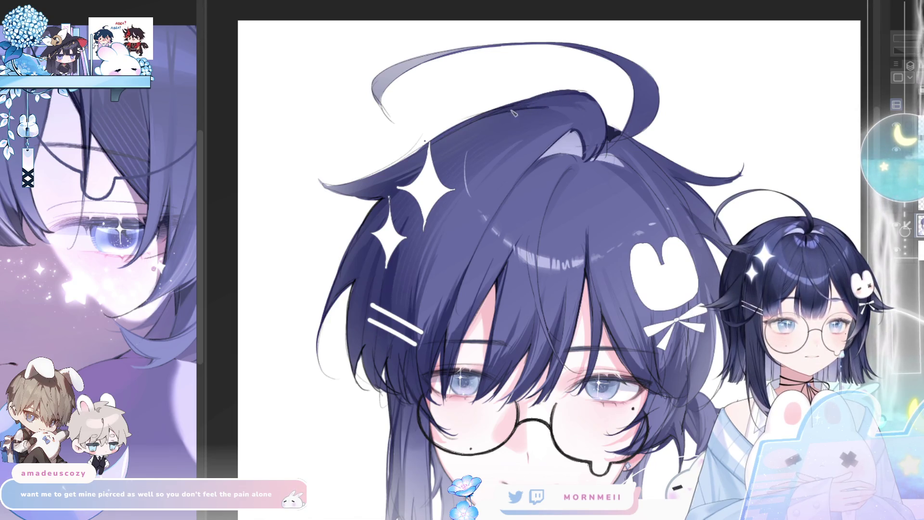
{"action": "key", "text": "h"}
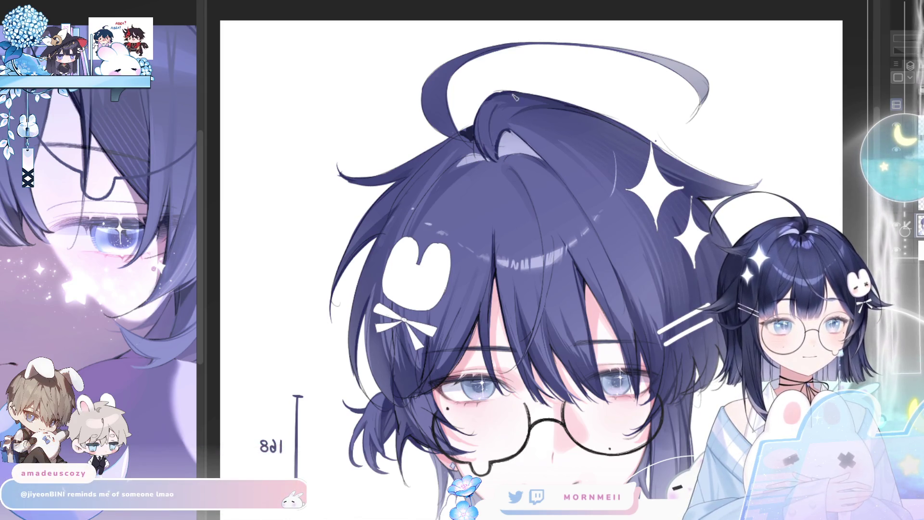
{"action": "key", "text": "h"}
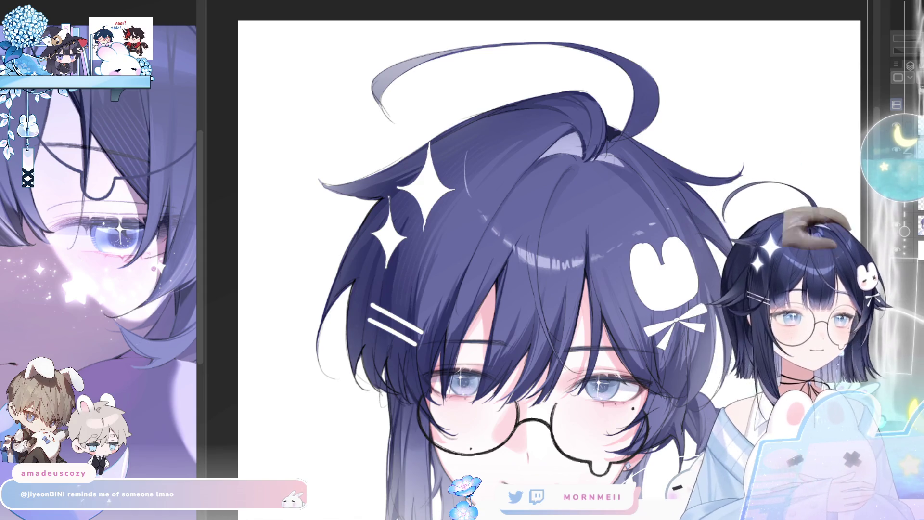
{"action": "key", "text": "ctrl+minus"}
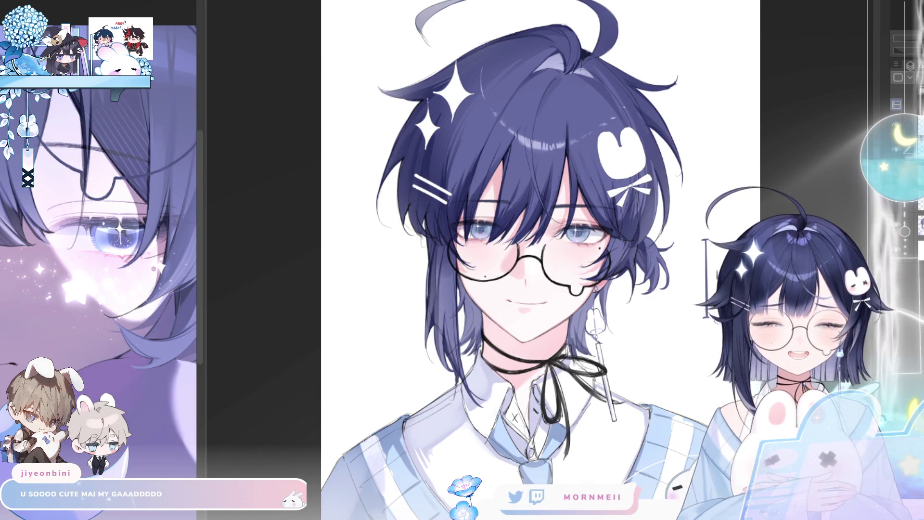
Fit the illustration to the window, check it mirrored, then airbrush a lighter tone onto the left hair ends.
{"action": "key", "text": "h"}
{"action": "key", "text": "h"}
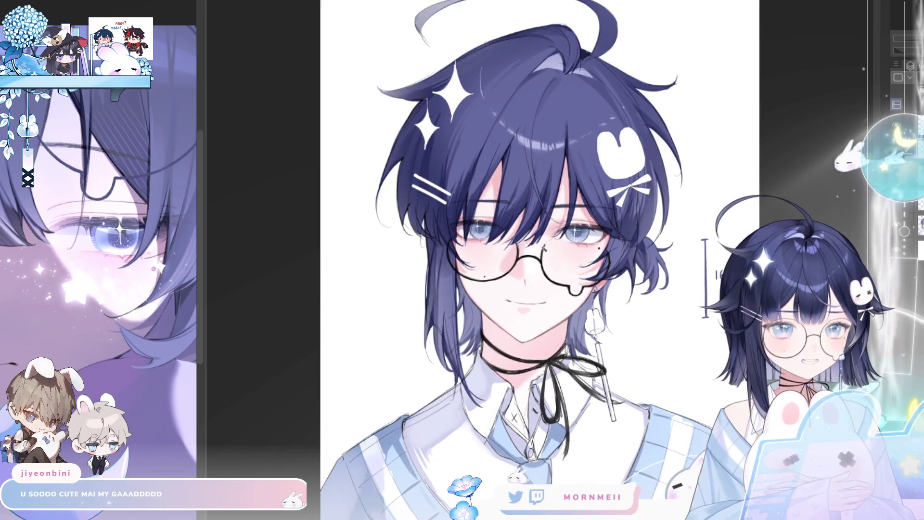
{"action": "key", "text": "ctrl+0"}
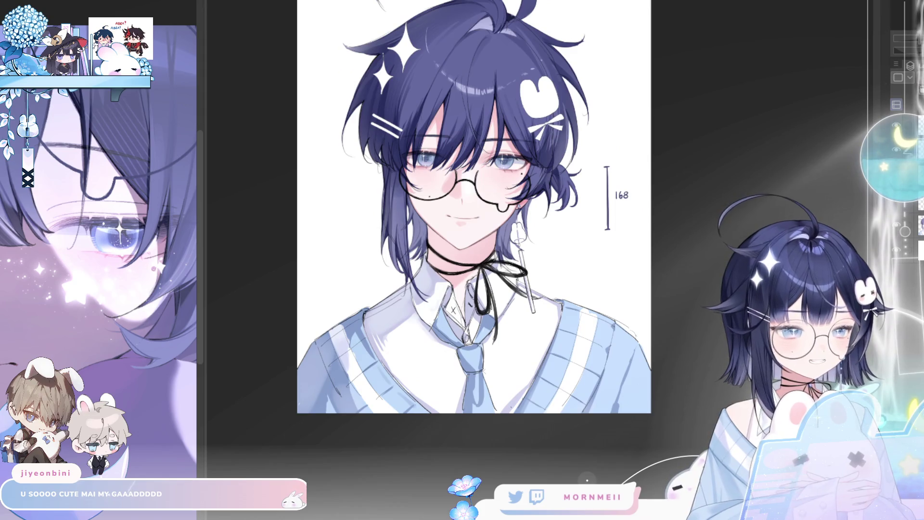
{"action": "key", "text": "ctrl+0"}
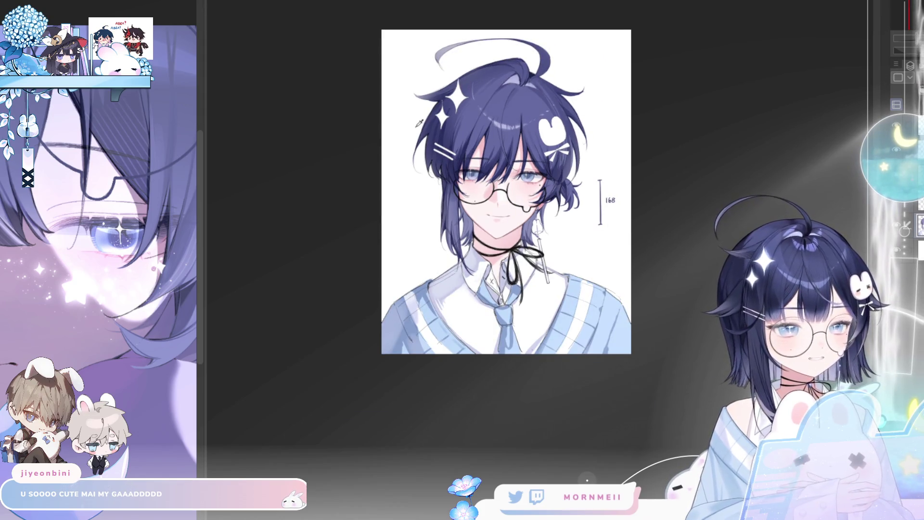
{"action": "key", "text": "h"}
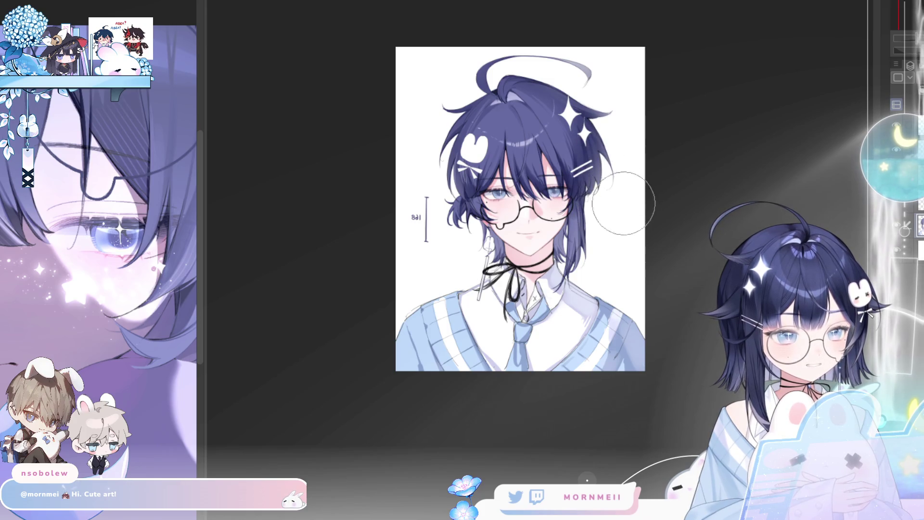
{"action": "key", "text": "h"}
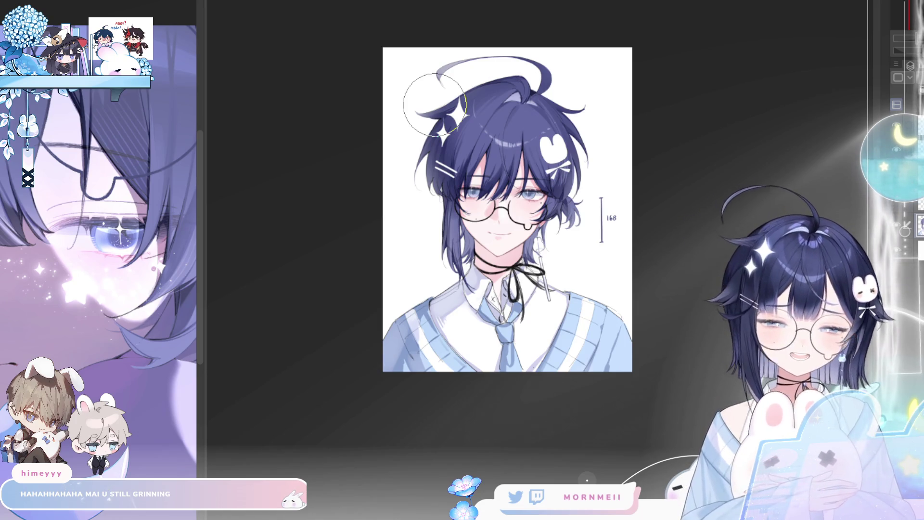
{"action": "left_click_drag", "start_coordinate": [426, 221], "coordinate": [436, 260]}
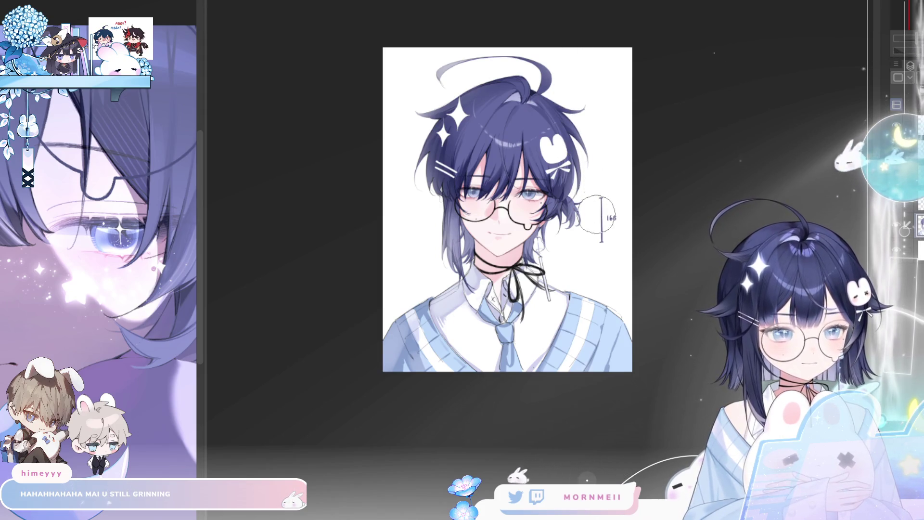
{"action": "scroll", "coordinate": [614, 232], "scroll_direction": "up", "scroll_amount": 3}
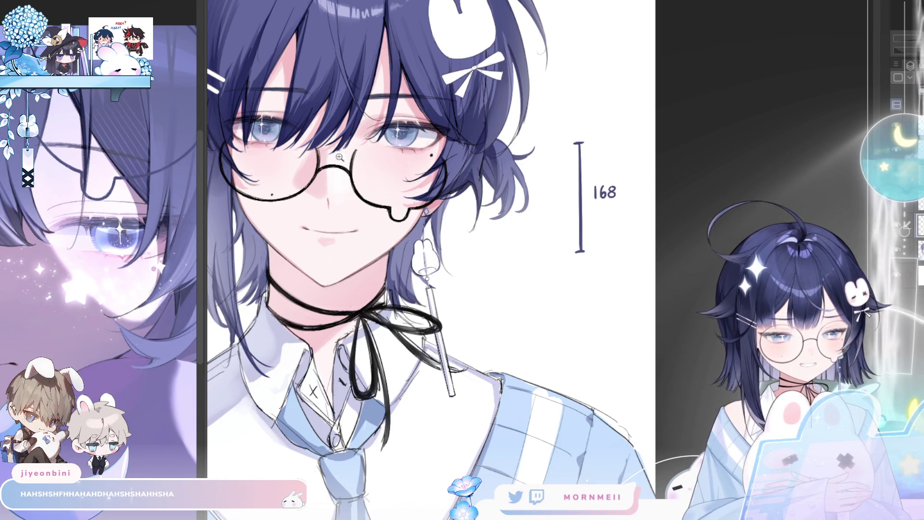
{"action": "left_click_drag", "start_coordinate": [294, 191], "coordinate": [414, 218]}
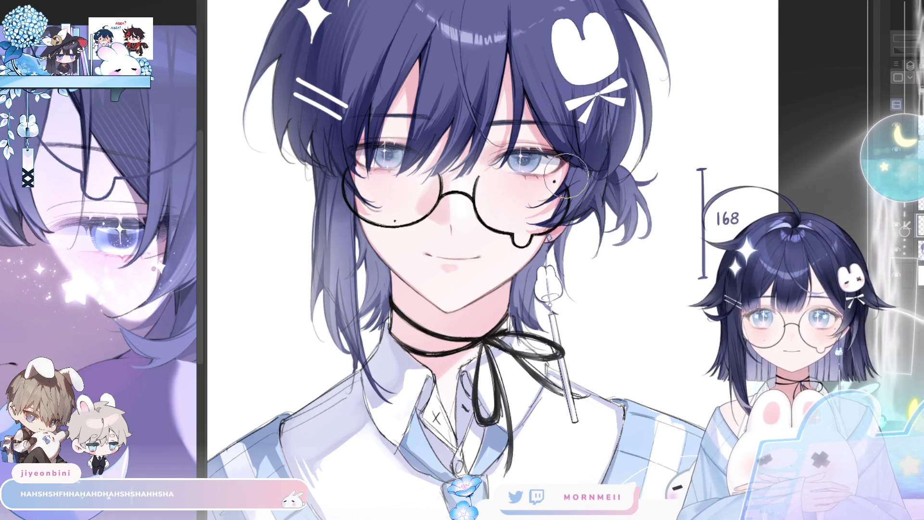
{"action": "left_click_drag", "start_coordinate": [625, 216], "coordinate": [615, 252]}
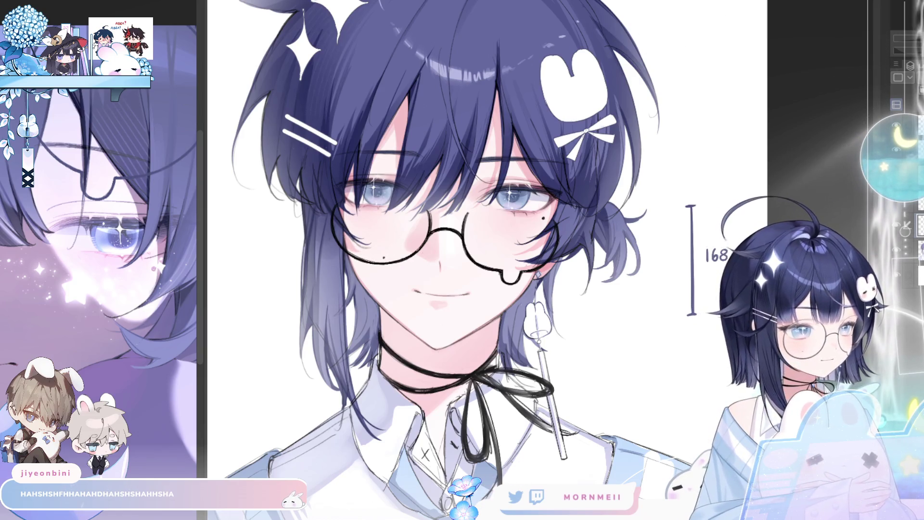
{"action": "key", "text": "ctrl+0"}
{"action": "key", "text": "h"}
{"action": "key", "text": "h"}
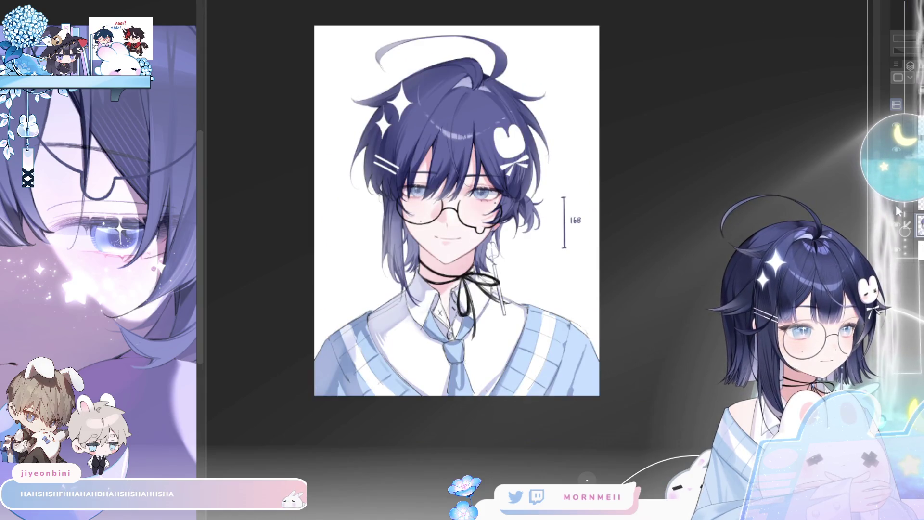
{"action": "left_click_drag", "start_coordinate": [455, 179], "coordinate": [487, 169]}
{"action": "left_click_drag", "start_coordinate": [505, 335], "coordinate": [458, 322]}
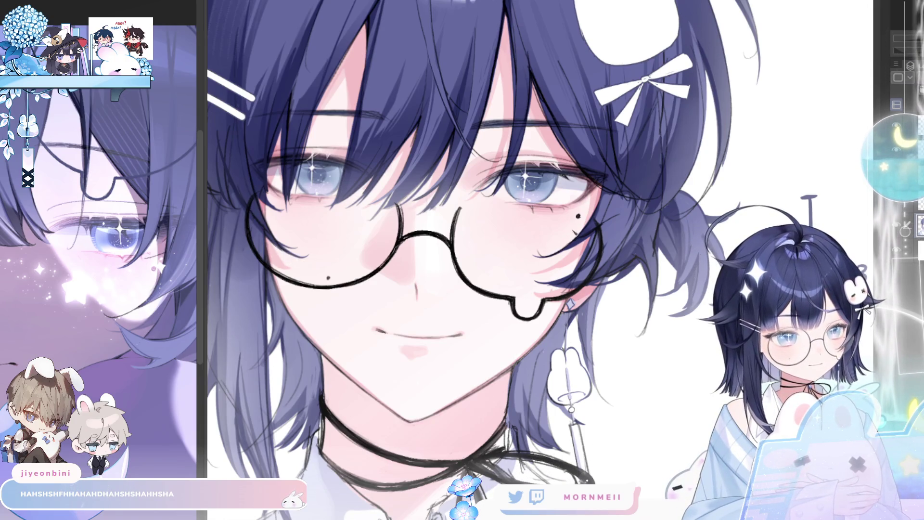
{"action": "key", "text": "ctrl+0"}
{"action": "key", "text": "h"}
{"action": "key", "text": "h"}
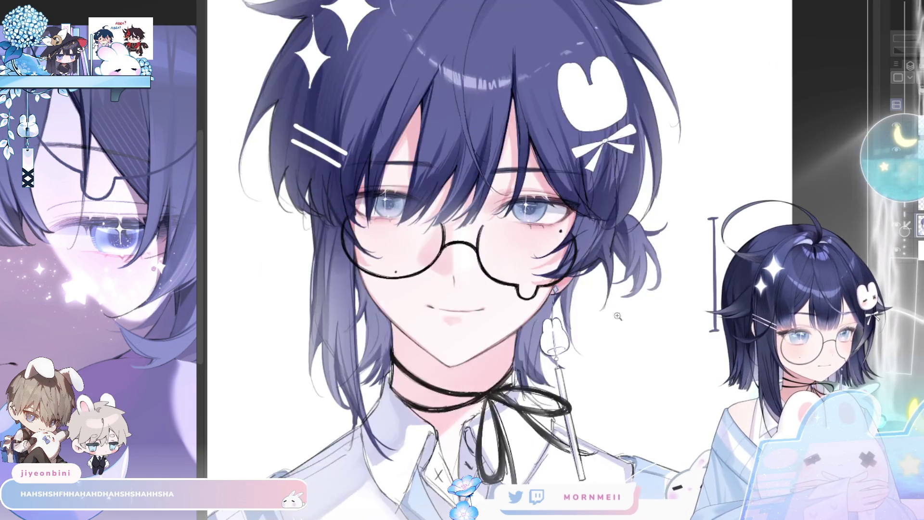